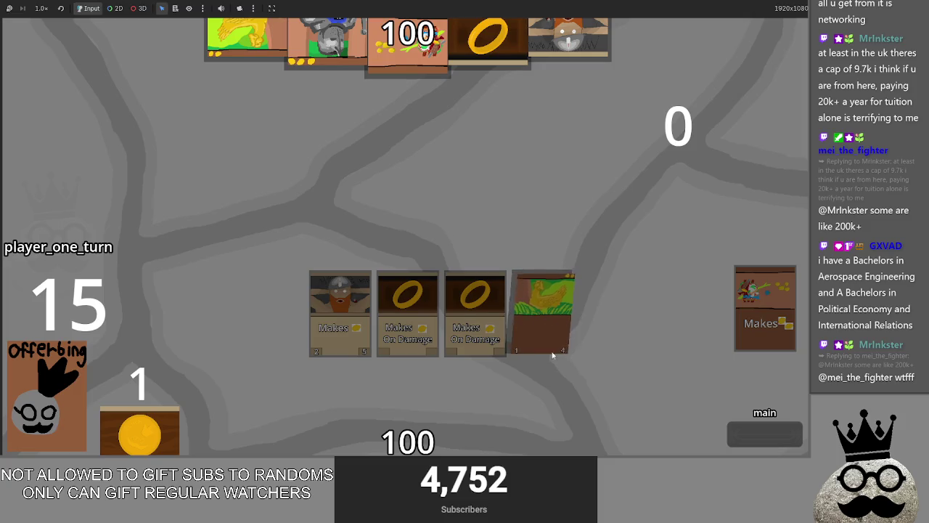
Step: Stop the running game and compare the Golden Egg and Golden Goose card scenes in 2D view
{"action": "key", "text": "F8"}
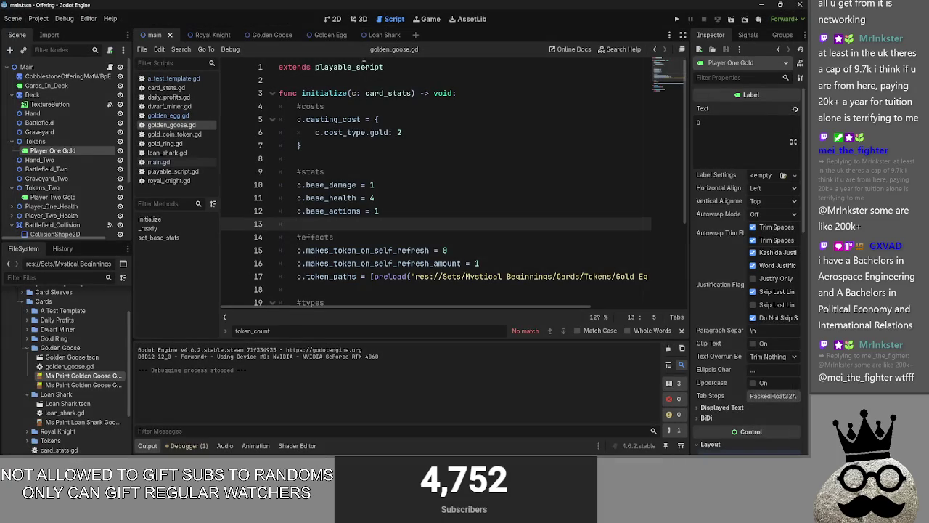
{"action": "left_click", "coordinate": [325, 38]}
{"action": "left_click", "coordinate": [334, 22]}
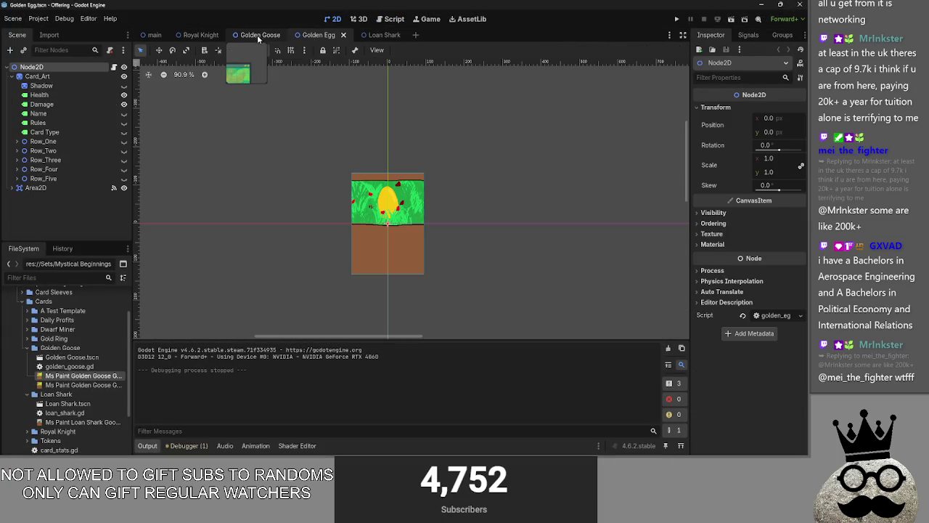
{"action": "left_click", "coordinate": [258, 35]}
{"action": "left_click", "coordinate": [319, 34]}
{"action": "left_click", "coordinate": [259, 35]}
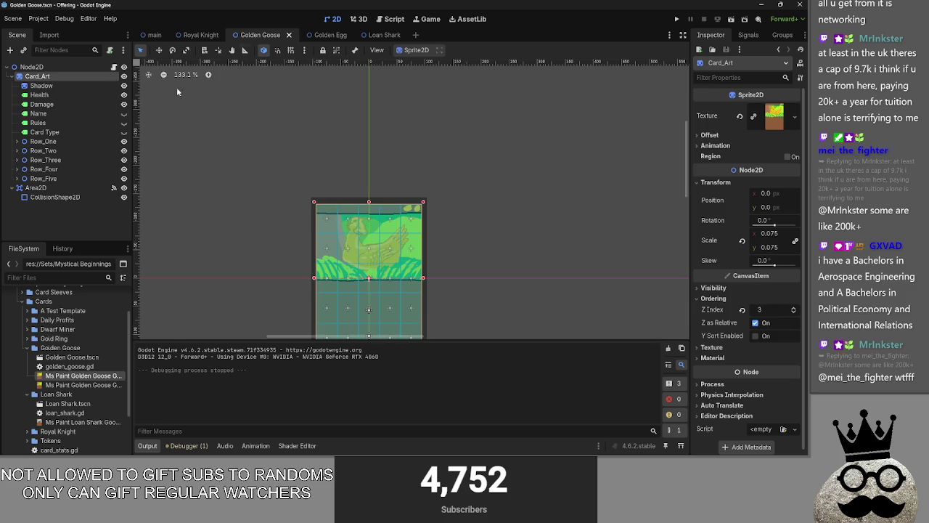
{"action": "left_click", "coordinate": [67, 132]}
Step: In Golden Egg, move the Rules label from the card art to the root, between Name and Card Type
{"action": "left_click", "coordinate": [325, 35]}
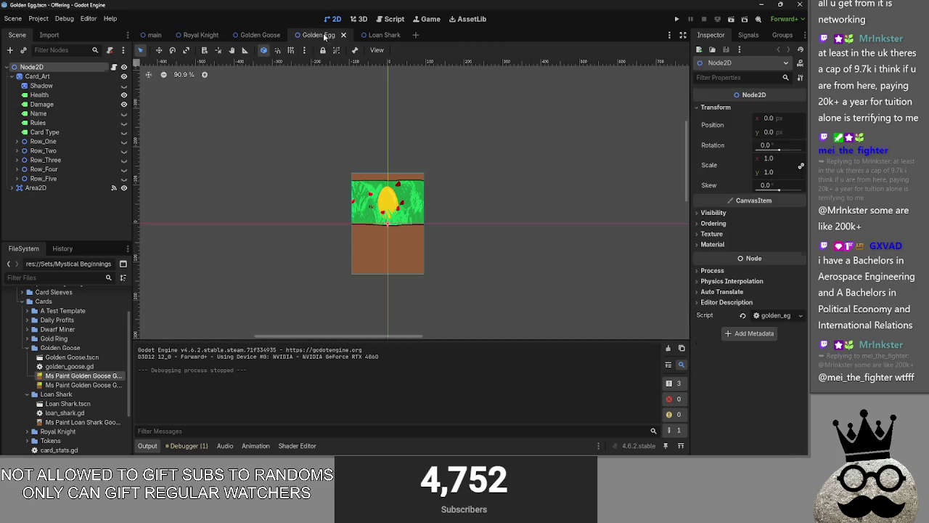
{"action": "right_click", "coordinate": [62, 123]}
{"action": "left_click", "coordinate": [92, 164]}
{"action": "left_click", "coordinate": [32, 66]}
{"action": "key", "text": "ctrl+v"}
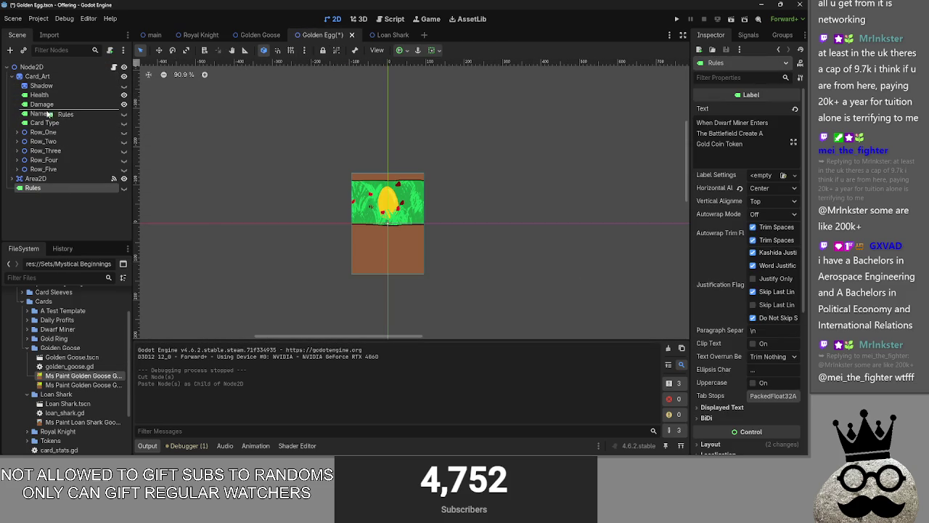
{"action": "left_click_drag", "start_coordinate": [132, 100], "coordinate": [51, 119]}
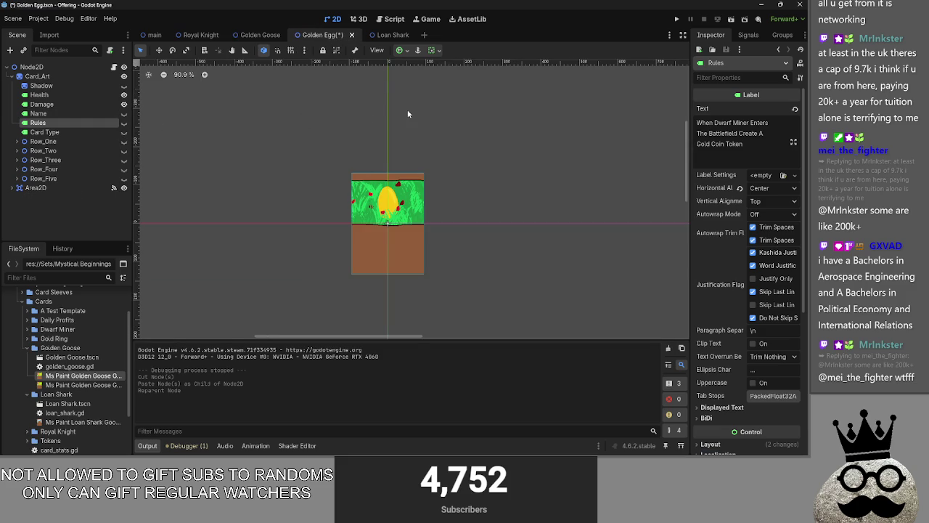
Step: In Golden Goose, replace the Dwarf Miner rules text with 'egg' and make the Rules label visible
{"action": "left_click", "coordinate": [259, 35]}
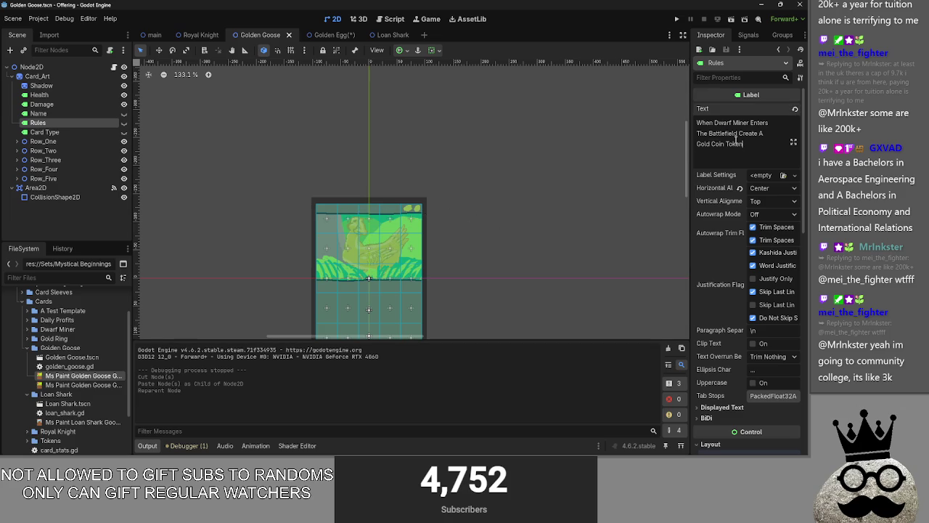
{"action": "left_click_drag", "start_coordinate": [743, 139], "coordinate": [683, 120]}
{"action": "key", "text": "BackSpace"}
{"action": "type", "text": "egg"}
{"action": "left_click", "coordinate": [124, 123]}
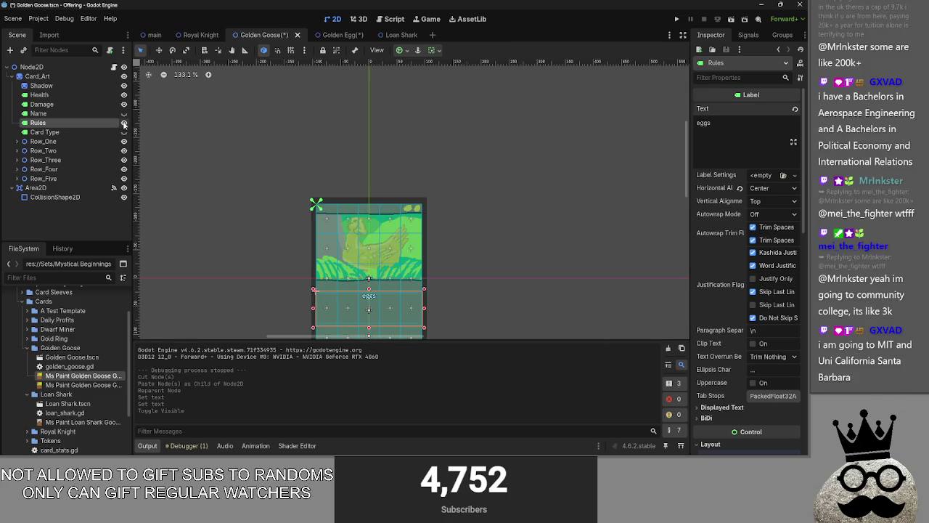
Step: Hide the Golden Goose Rules label again and cut it from the scene
{"action": "left_click", "coordinate": [124, 124]}
{"action": "right_click", "coordinate": [82, 124]}
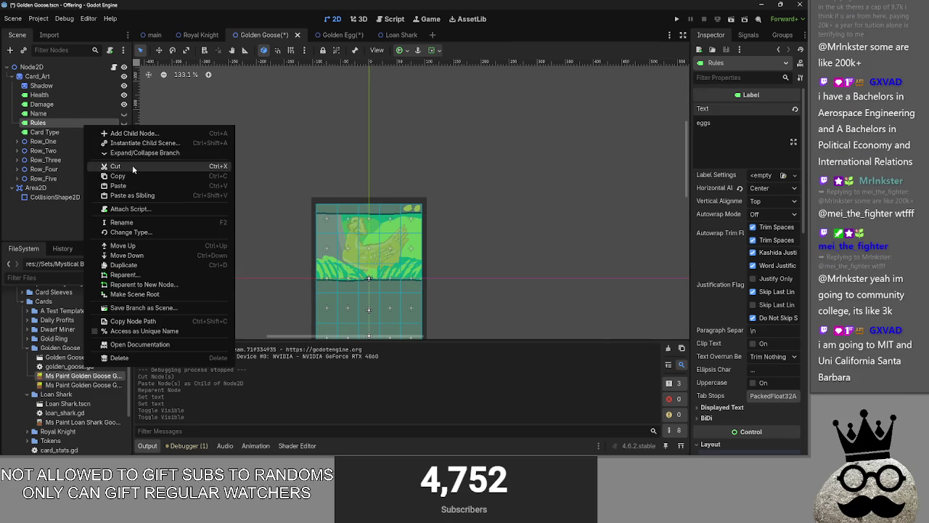
{"action": "left_click", "coordinate": [109, 167]}
Step: Copy the Royal Knight's ARMOR 1 Rules label into Golden Goose, between Name and Card Type
{"action": "left_click", "coordinate": [201, 34]}
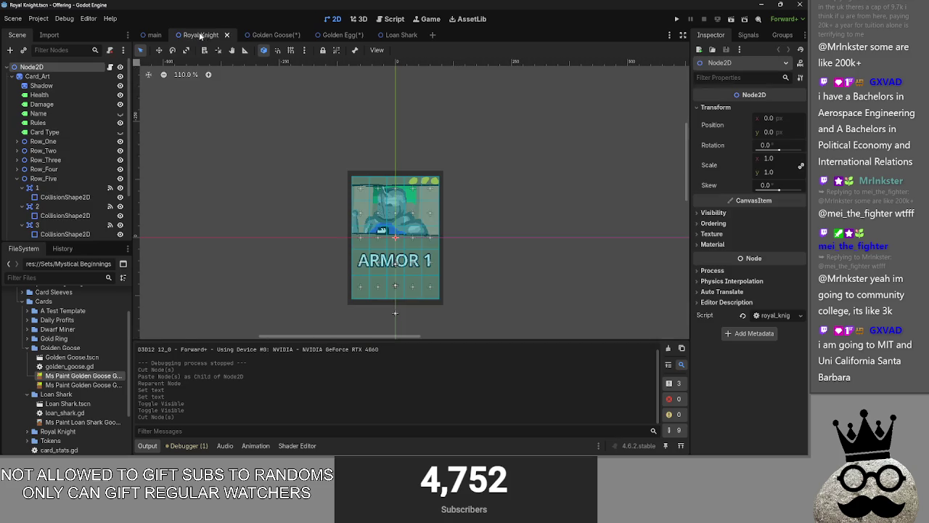
{"action": "left_click", "coordinate": [65, 121]}
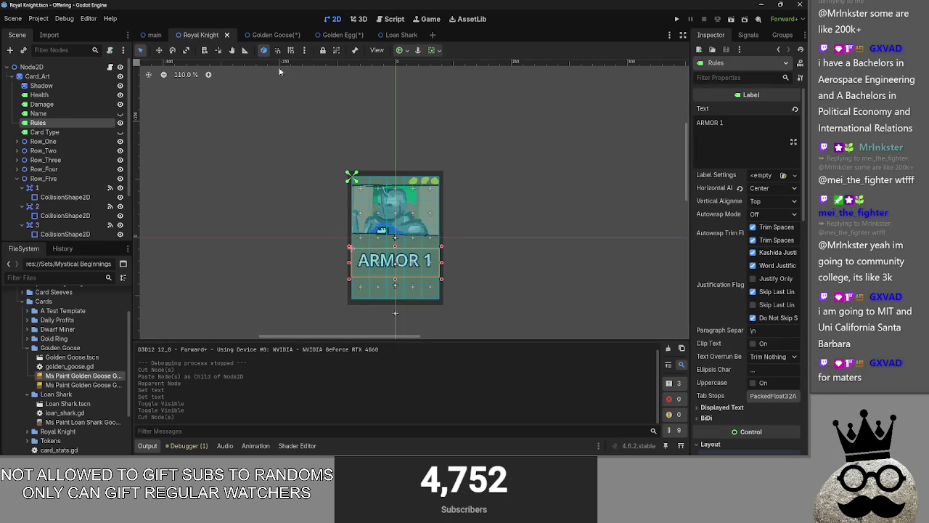
{"action": "left_click", "coordinate": [272, 35]}
{"action": "key", "text": "ctrl+v"}
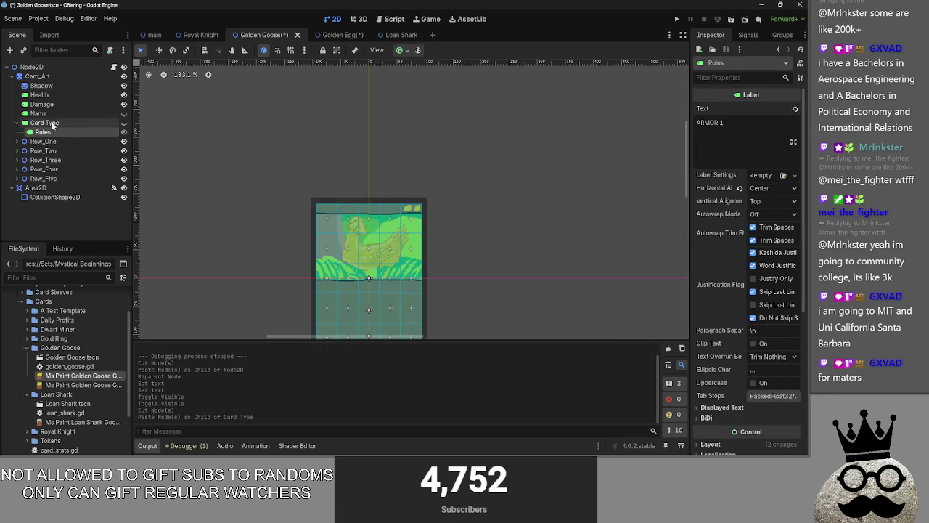
{"action": "left_click_drag", "start_coordinate": [54, 134], "coordinate": [57, 121]}
Step: Move the ARMOR 1 label onto the card's lower half, matching the Royal Knight card
{"action": "left_click", "coordinate": [200, 35]}
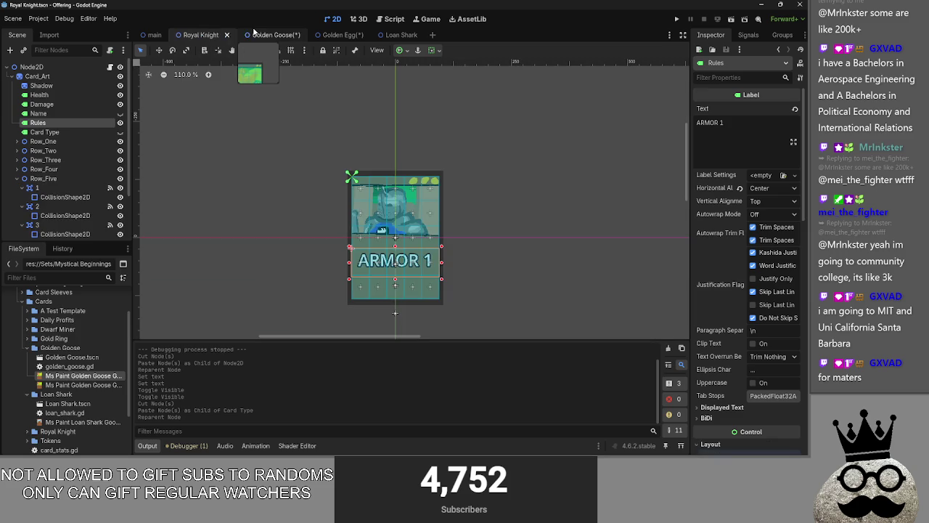
{"action": "left_click", "coordinate": [254, 34]}
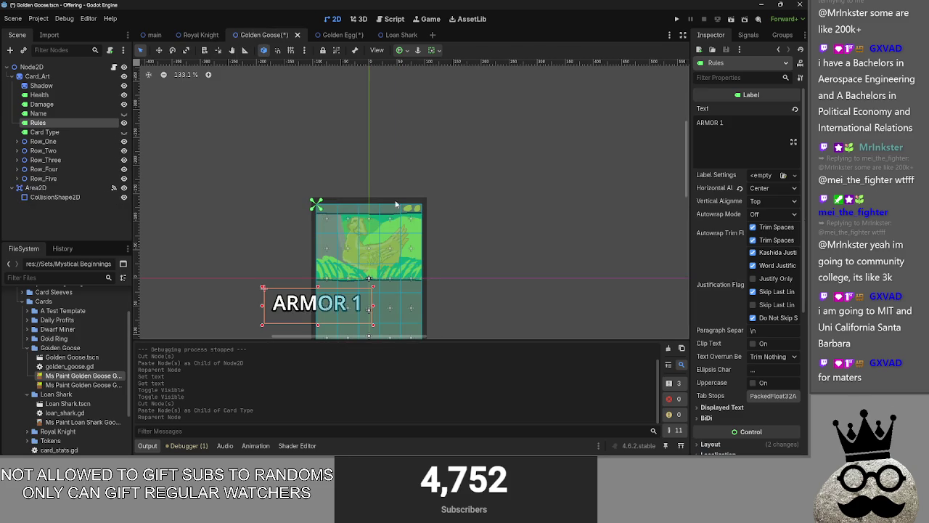
{"action": "left_click_drag", "start_coordinate": [272, 305], "coordinate": [324, 308]}
{"action": "triple_click", "coordinate": [710, 123]}
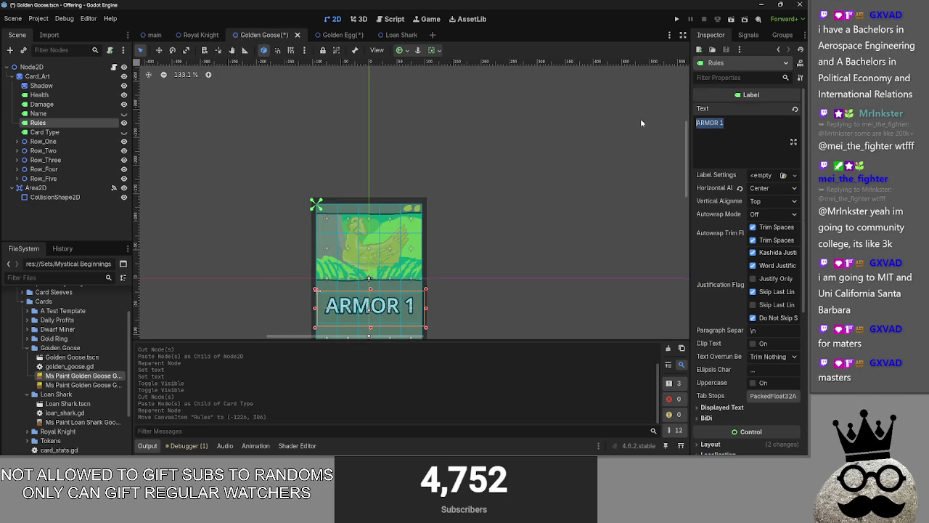
Step: Change the rules text to 'Makes A Gold Egg Token At The Start Of Each Turn', broken over four lines
{"action": "type", "text": "Makes "}
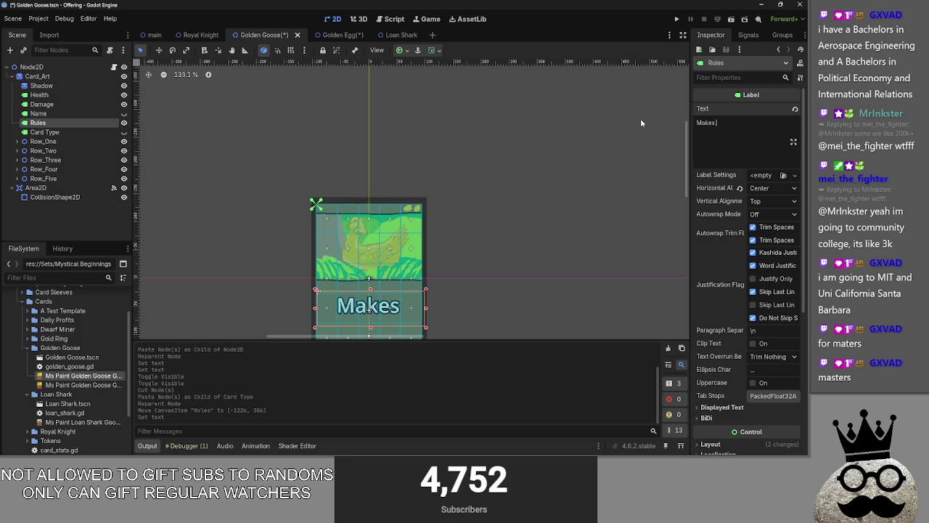
{"action": "type", "text": "A Gold Egg"}
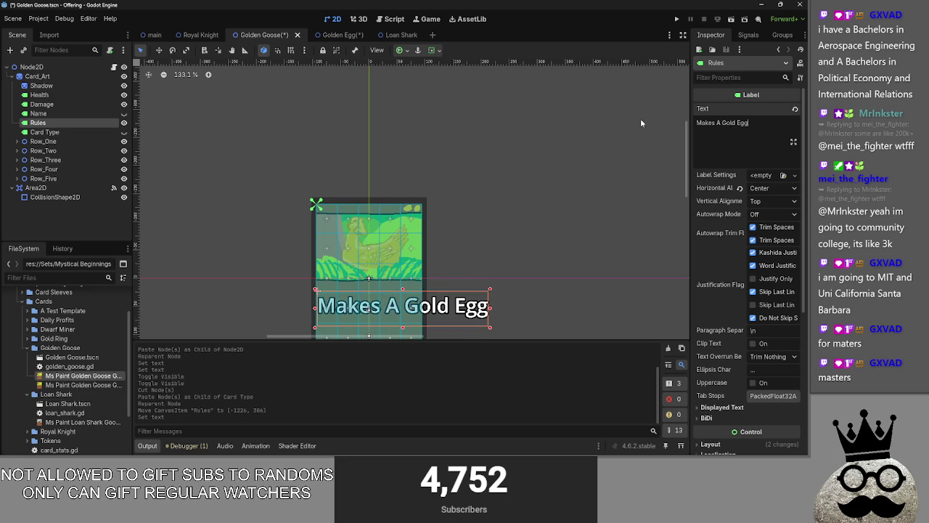
{"action": "type", "text": " To"}
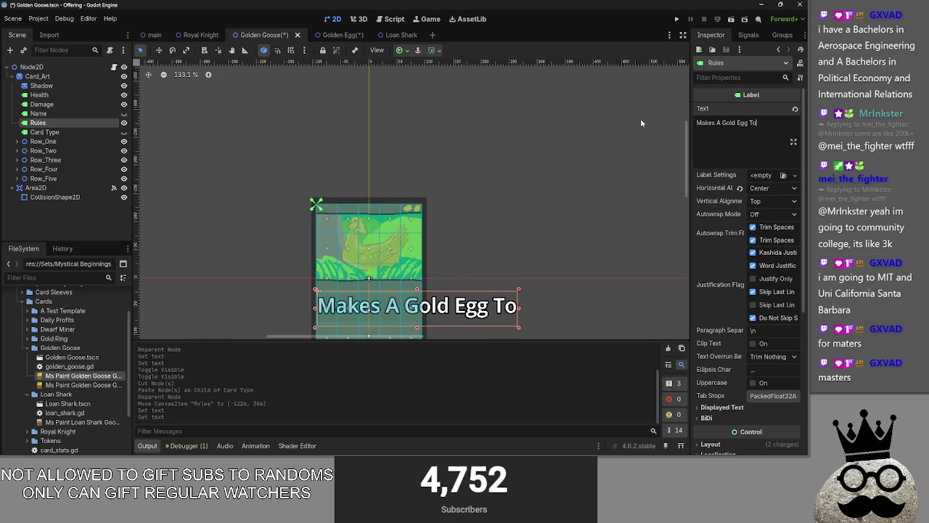
{"action": "type", "text": "ken Each Turn"}
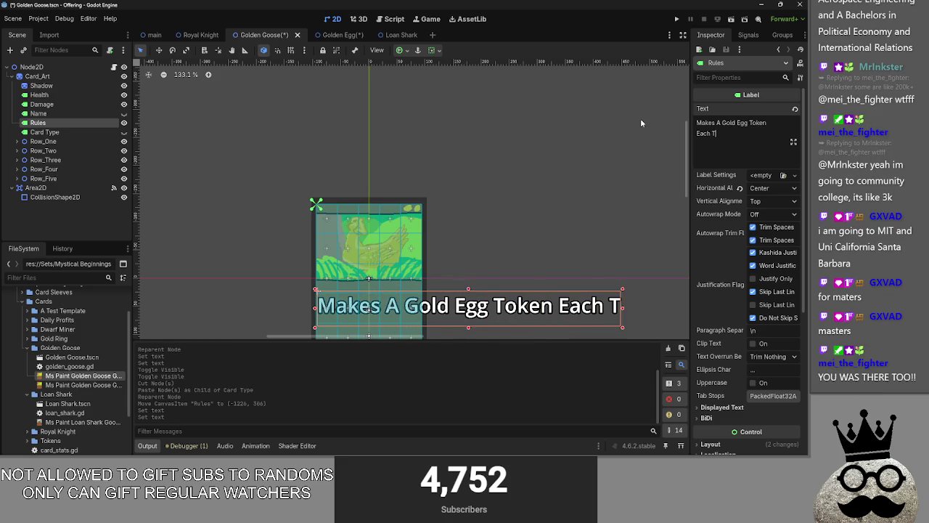
{"action": "key", "text": "ctrl+BackSpace"}
{"action": "key", "text": "ctrl+BackSpace"}
{"action": "type", "text": "At The Start O"}
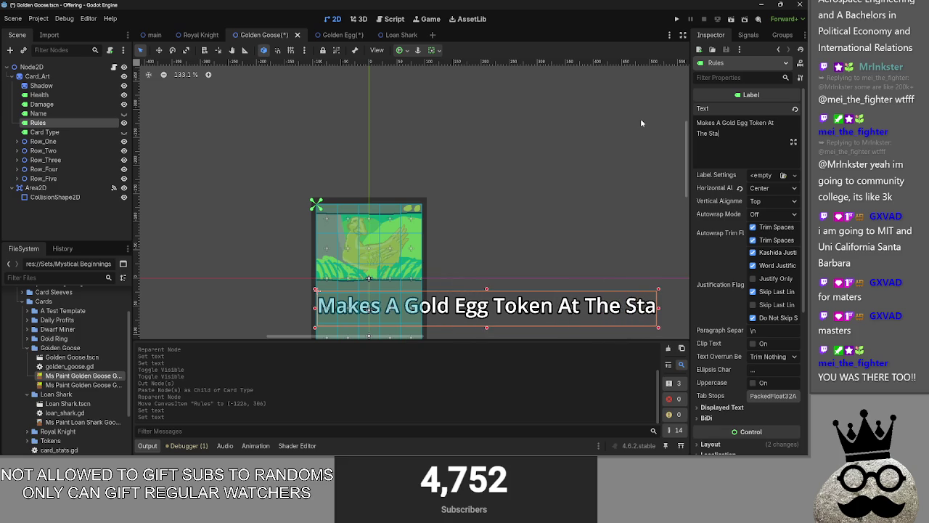
{"action": "type", "text": "f Each Turn"}
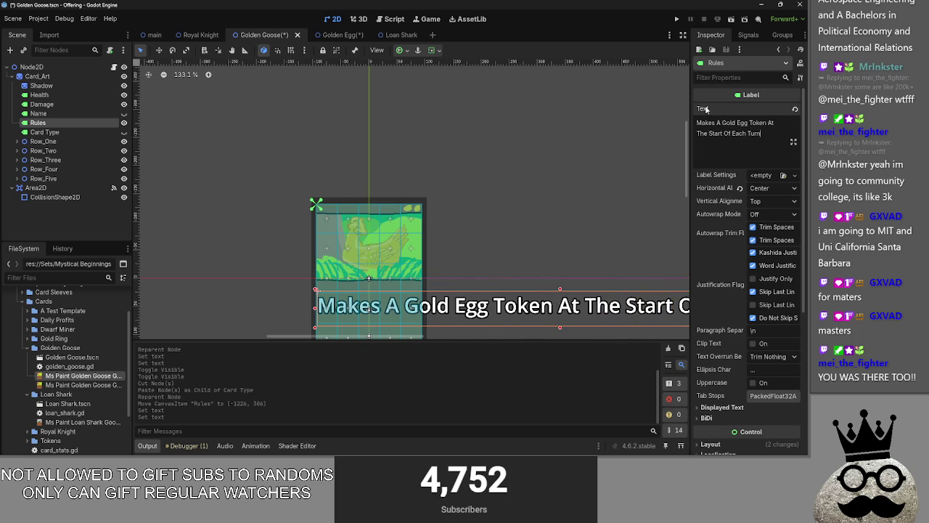
{"action": "left_click", "coordinate": [722, 122]}
{"action": "key", "text": "Return"}
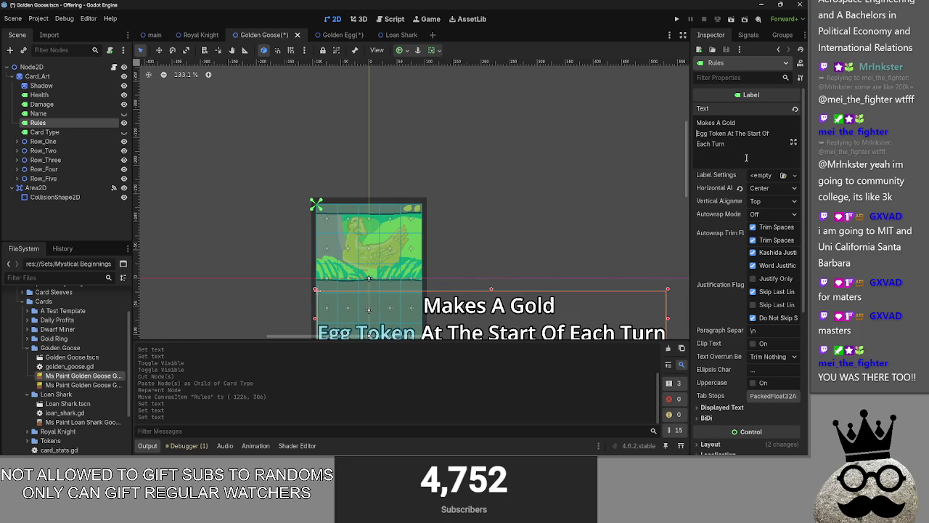
{"action": "left_click", "coordinate": [736, 133]}
{"action": "key", "text": "Return"}
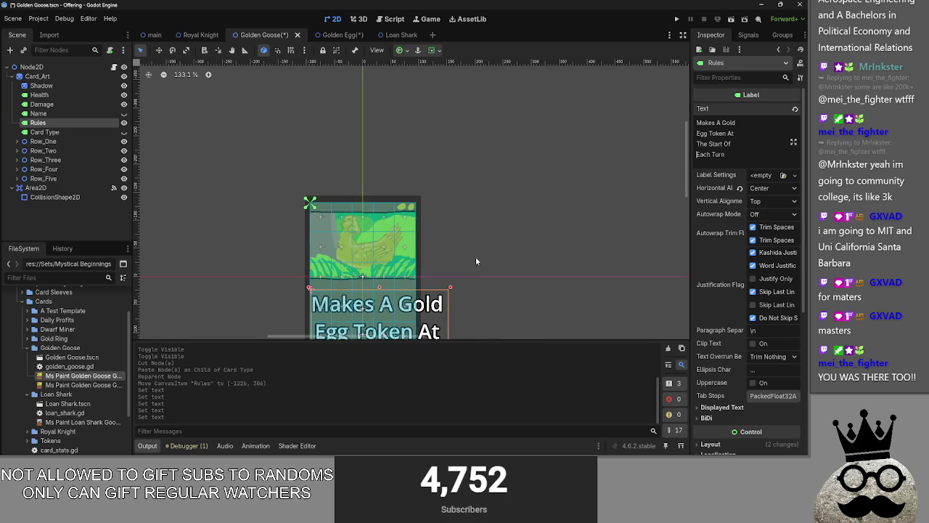
{"action": "left_click", "coordinate": [491, 200]}
Step: Reselect the Rules label and adjust its position and box size on the card
{"action": "scroll", "coordinate": [475, 247], "scroll_direction": "up", "scroll_amount": 1}
{"action": "left_click", "coordinate": [462, 280]}
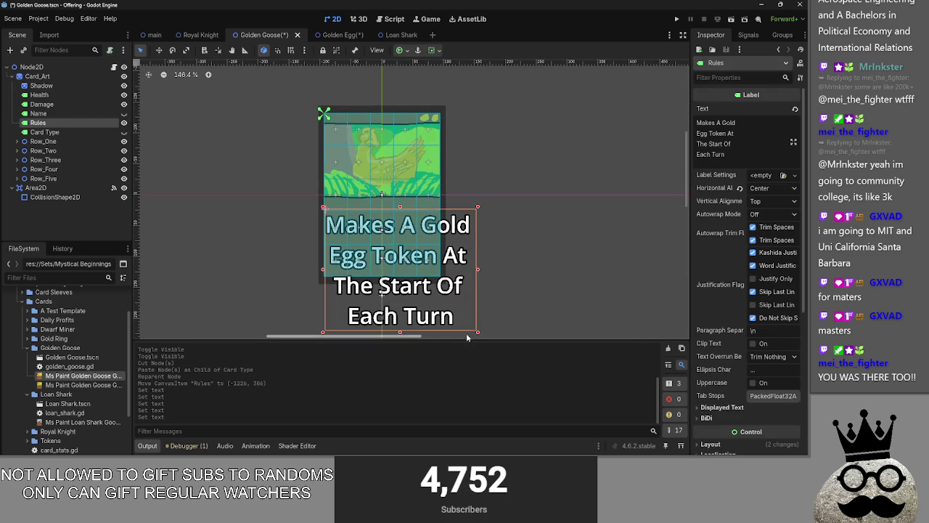
{"action": "left_click_drag", "start_coordinate": [467, 335], "coordinate": [478, 336]}
{"action": "scroll", "coordinate": [447, 306], "scroll_direction": "down", "scroll_amount": 9}
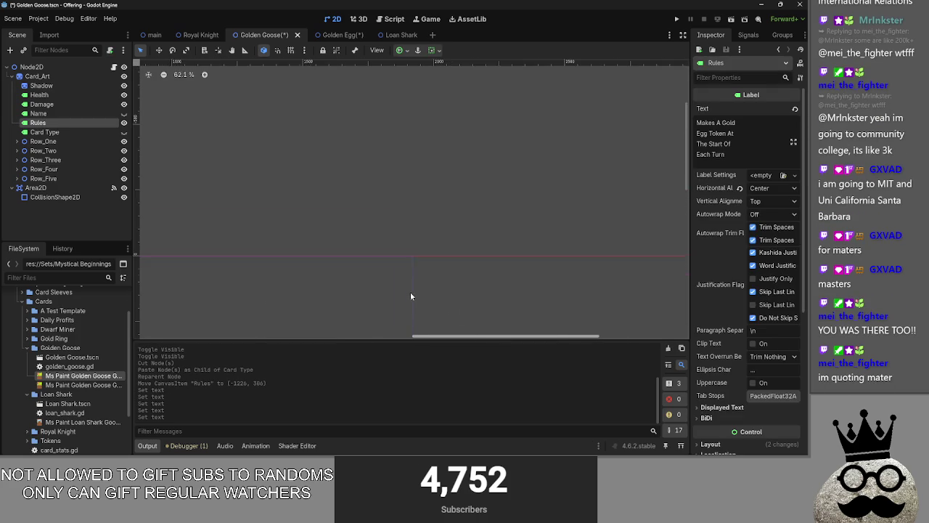
{"action": "left_click_drag", "start_coordinate": [441, 337], "coordinate": [149, 320]}
{"action": "scroll", "coordinate": [367, 312], "scroll_direction": "up", "scroll_amount": 4}
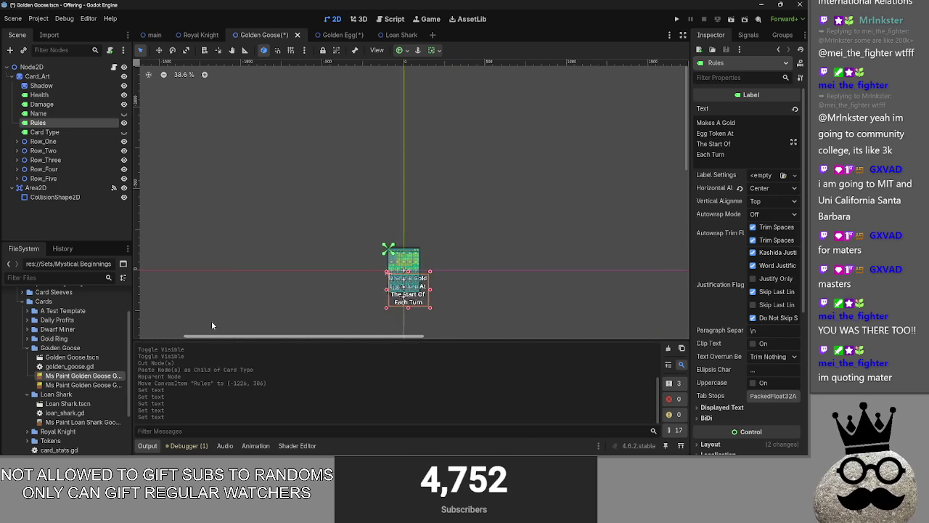
{"action": "scroll", "coordinate": [426, 312], "scroll_direction": "up", "scroll_amount": 9}
{"action": "left_click_drag", "start_coordinate": [470, 283], "coordinate": [464, 286]}
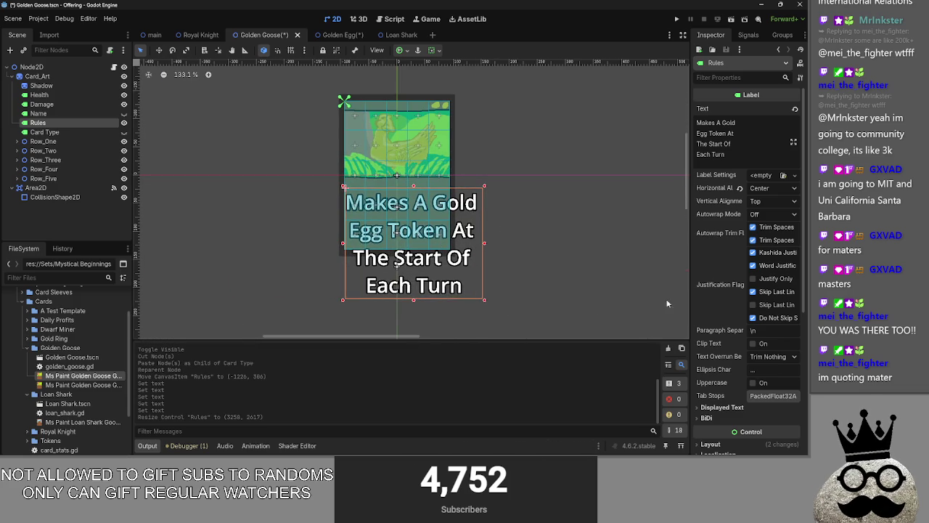
{"action": "scroll", "coordinate": [725, 289], "scroll_direction": "down", "scroll_amount": 5}
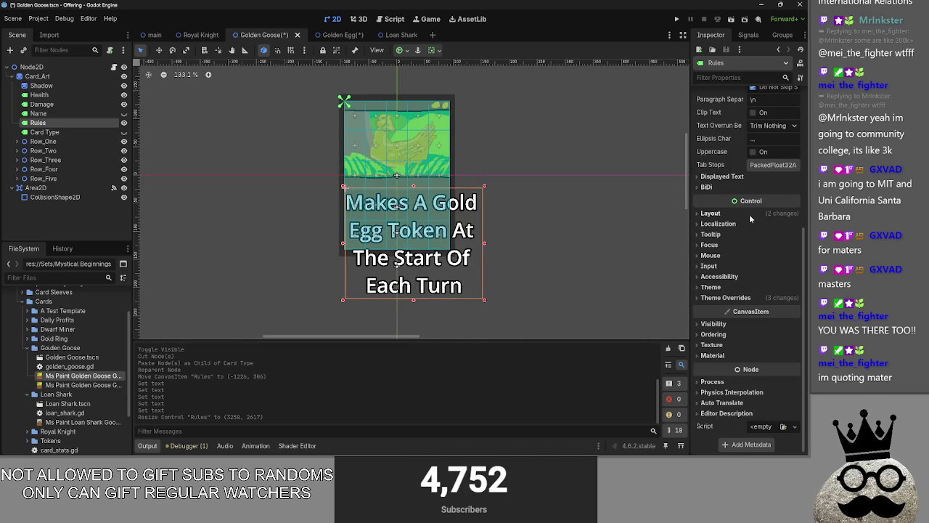
Step: Enable the Rules label's Font Size theme override and lower the value to fit the card
{"action": "left_click", "coordinate": [749, 214]}
{"action": "left_click", "coordinate": [746, 215]}
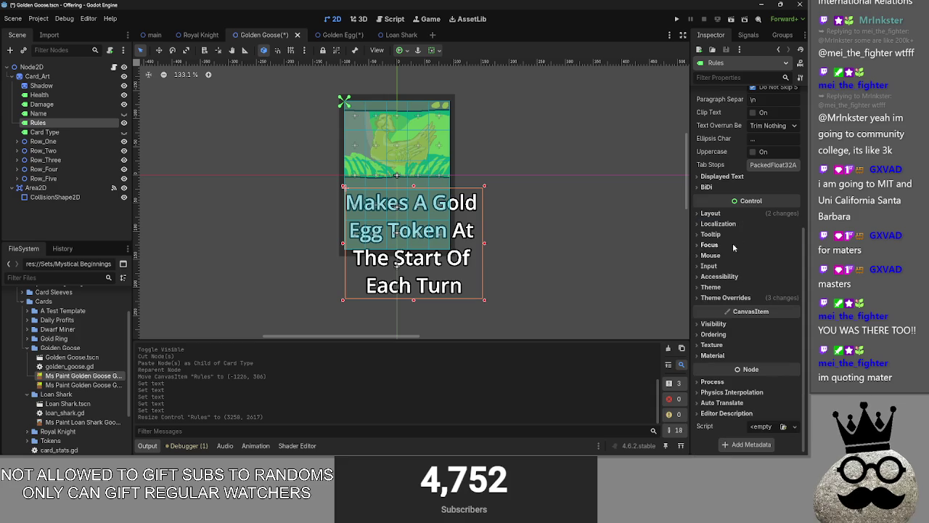
{"action": "left_click", "coordinate": [734, 298]}
{"action": "left_click", "coordinate": [730, 308]}
{"action": "left_click", "coordinate": [730, 308]}
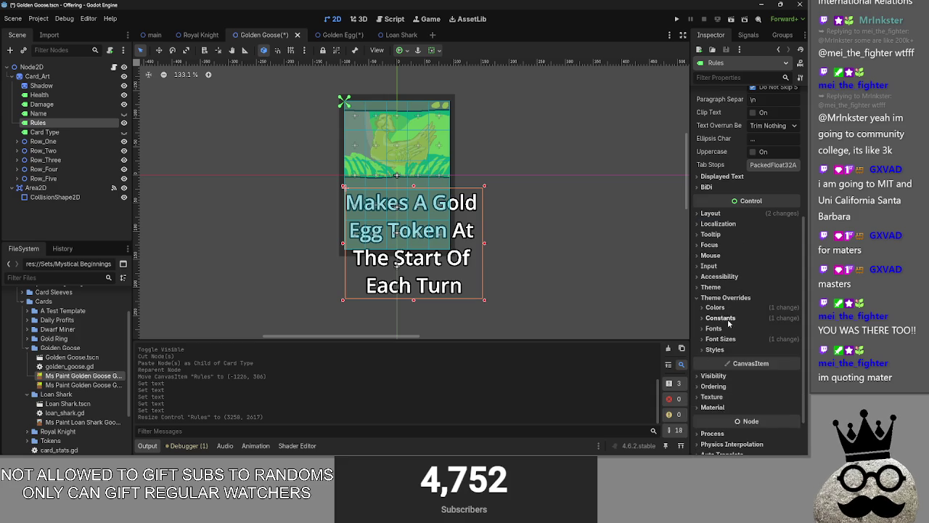
{"action": "left_click", "coordinate": [728, 318]}
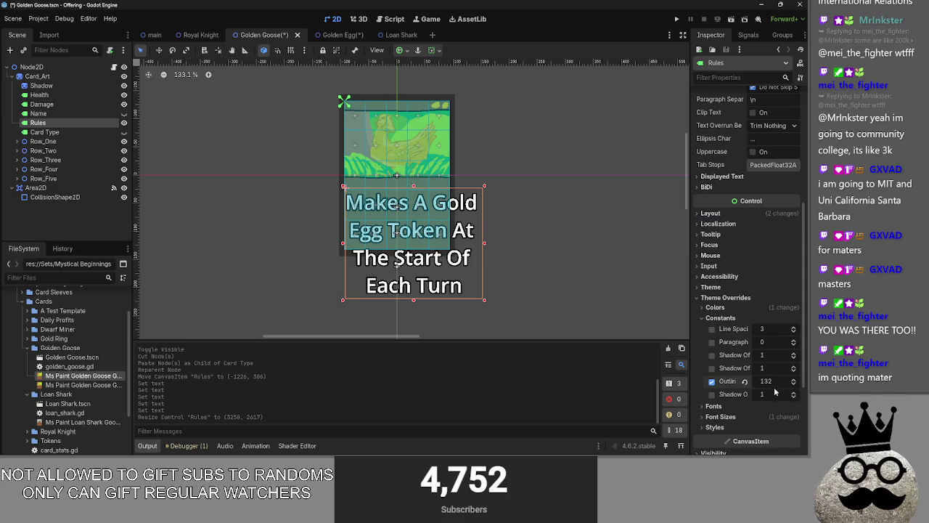
{"action": "left_click", "coordinate": [722, 317]}
{"action": "left_click", "coordinate": [720, 338]}
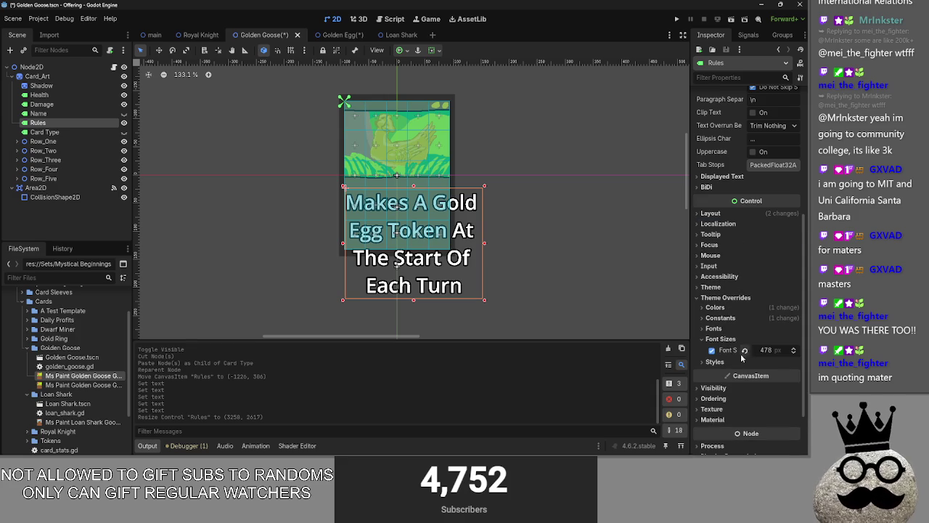
{"action": "left_click", "coordinate": [712, 349]}
{"action": "left_click_drag", "start_coordinate": [765, 350], "coordinate": [762, 350]}
Step: Move the rules text up and left onto the card, then run the game
{"action": "left_click_drag", "start_coordinate": [432, 265], "coordinate": [420, 258]}
{"action": "left_click", "coordinate": [531, 252]}
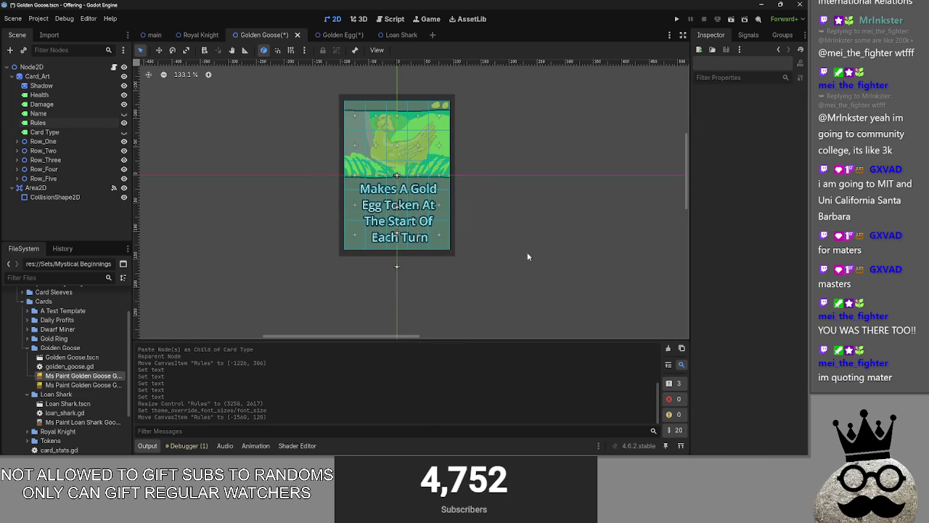
{"action": "left_click_drag", "start_coordinate": [504, 156], "coordinate": [519, 181]}
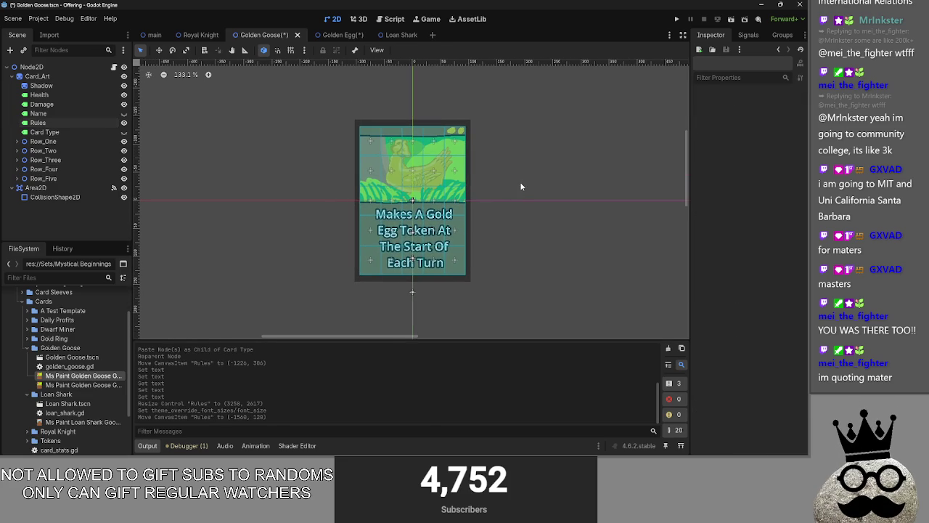
{"action": "left_click", "coordinate": [676, 21]}
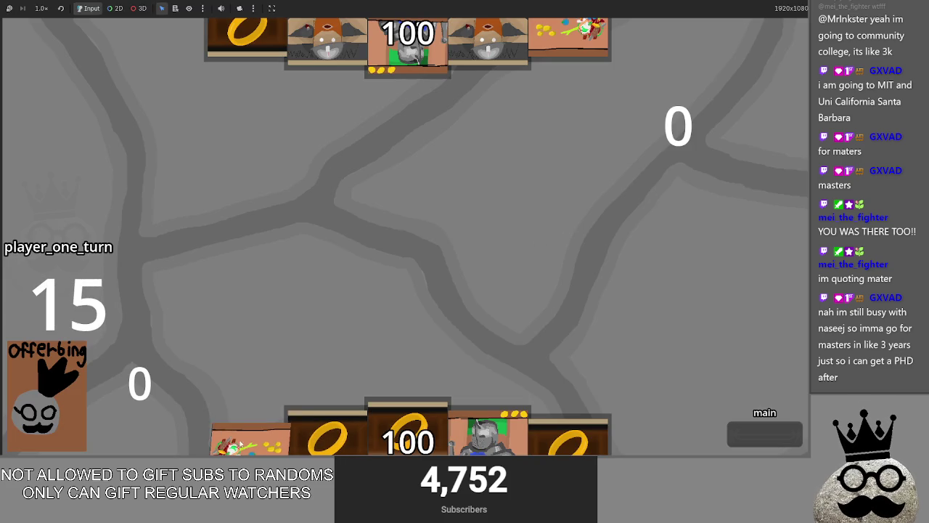
Step: Play the ring cards and the golden egg card onto the board, then stop the game
{"action": "left_click", "coordinate": [332, 411]}
{"action": "left_click", "coordinate": [455, 420]}
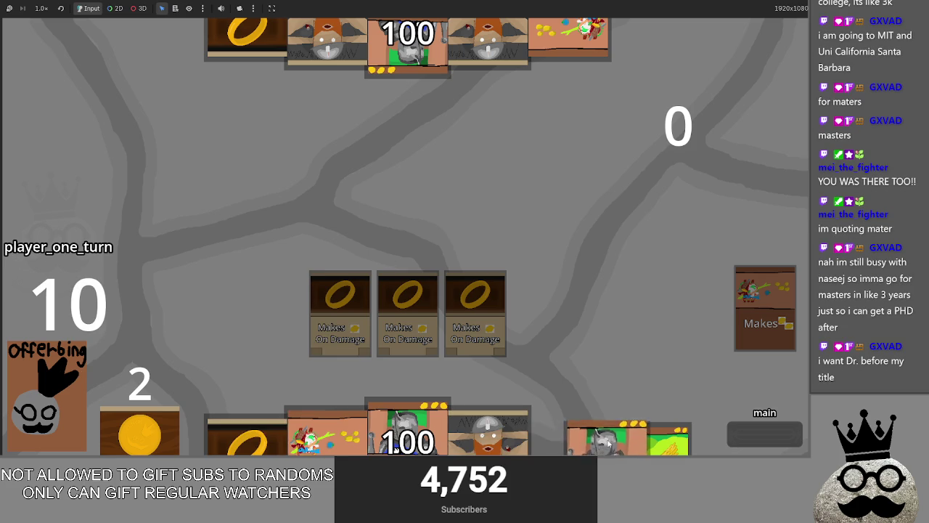
{"action": "mouse_move", "coordinate": [648, 441]}
{"action": "left_mouse_down"}
{"action": "mouse_move", "coordinate": [649, 270]}
{"action": "mouse_move", "coordinate": [624, 263]}
{"action": "left_mouse_up"}
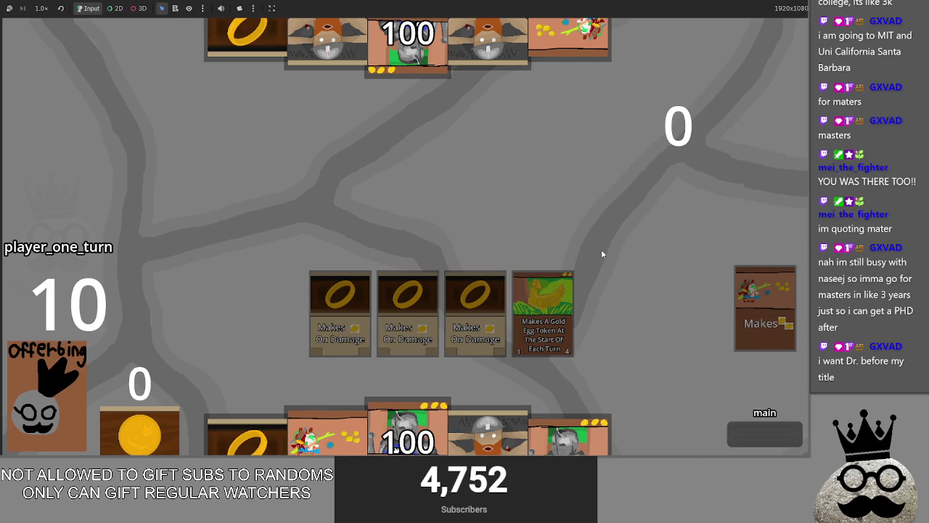
{"action": "key", "text": "alt+Tab"}
{"action": "key", "text": "Tab"}
{"action": "key", "text": "Tab"}
{"action": "key", "text": "Tab"}
{"action": "key", "text": "alt+Tab"}
{"action": "key", "text": "alt+Tab"}
{"action": "key", "text": "Tab"}
{"action": "key", "text": "Tab"}
{"action": "key", "text": "Tab"}
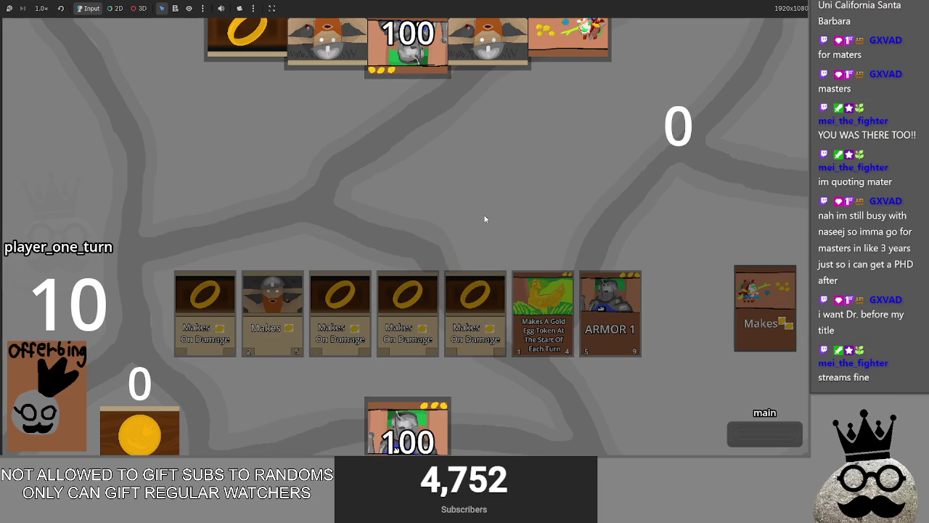
{"action": "key", "text": "F8"}
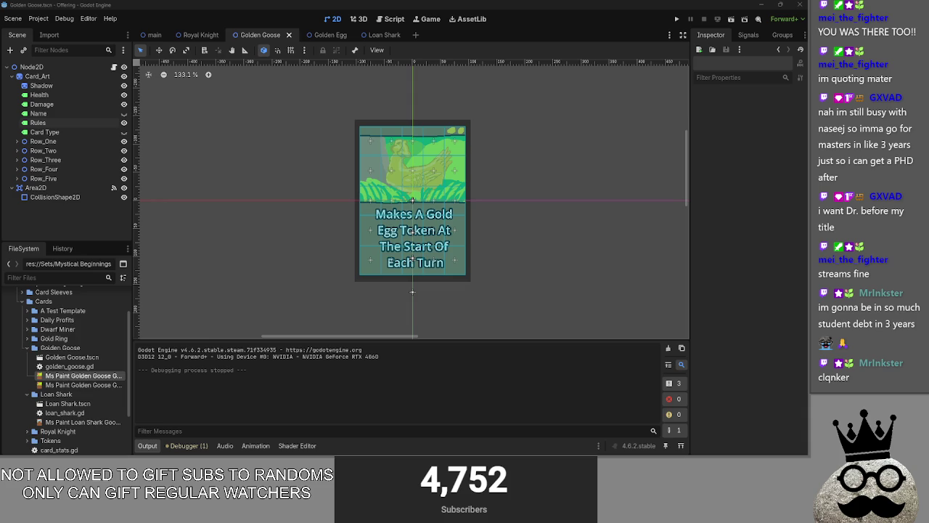
Step: Bring up the Offering notes window and drag it down and left over Godot
{"action": "key", "text": "alt+Tab"}
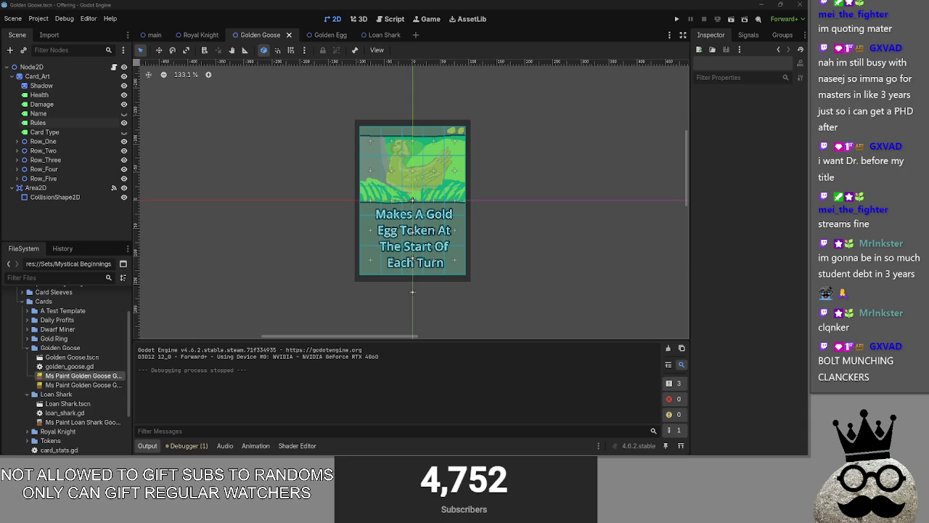
{"action": "mouse_move", "coordinate": [560, 65]}
{"action": "left_mouse_down"}
{"action": "mouse_move", "coordinate": [392, 225]}
{"action": "mouse_move", "coordinate": [392, 365]}
{"action": "mouse_move", "coordinate": [450, 94]}
{"action": "mouse_move", "coordinate": [429, 65]}
{"action": "left_mouse_up"}
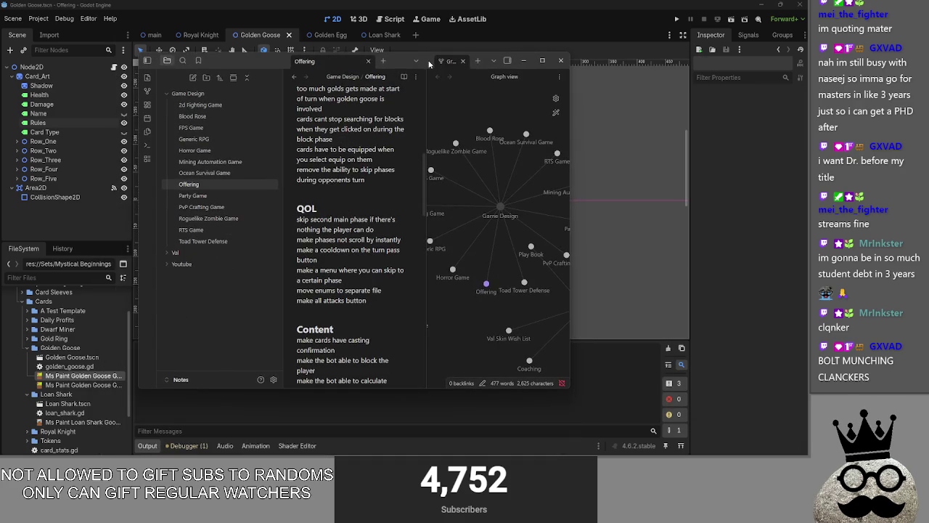
Step: Maximize the notes and delete 'stop the bot from using my gold for things' from the Bugs list
{"action": "left_click", "coordinate": [542, 61]}
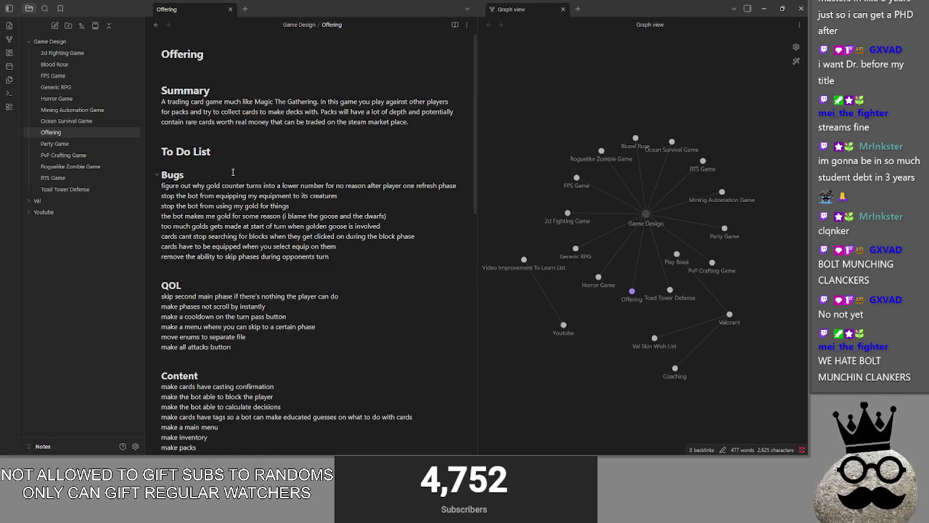
{"action": "left_click_drag", "start_coordinate": [290, 205], "coordinate": [161, 205]}
{"action": "key", "text": "BackSpace"}
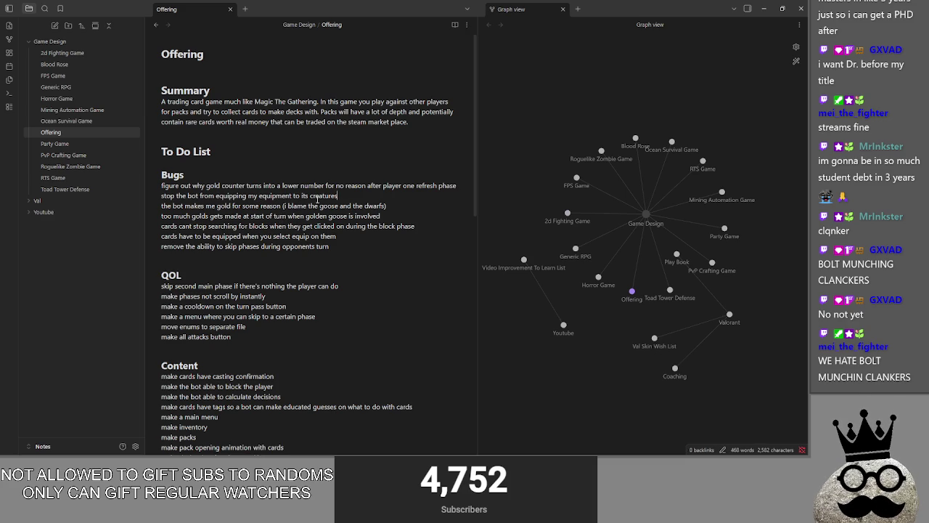
{"action": "left_click_drag", "start_coordinate": [352, 194], "coordinate": [72, 190]}
{"action": "left_click", "coordinate": [285, 216]}
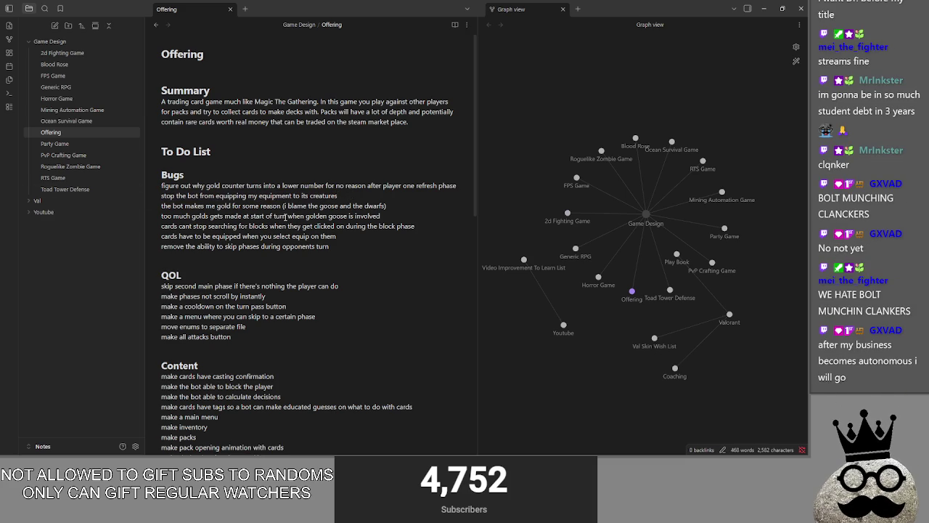
{"action": "key", "text": "alt+Tab"}
{"action": "key", "text": "alt+Tab"}
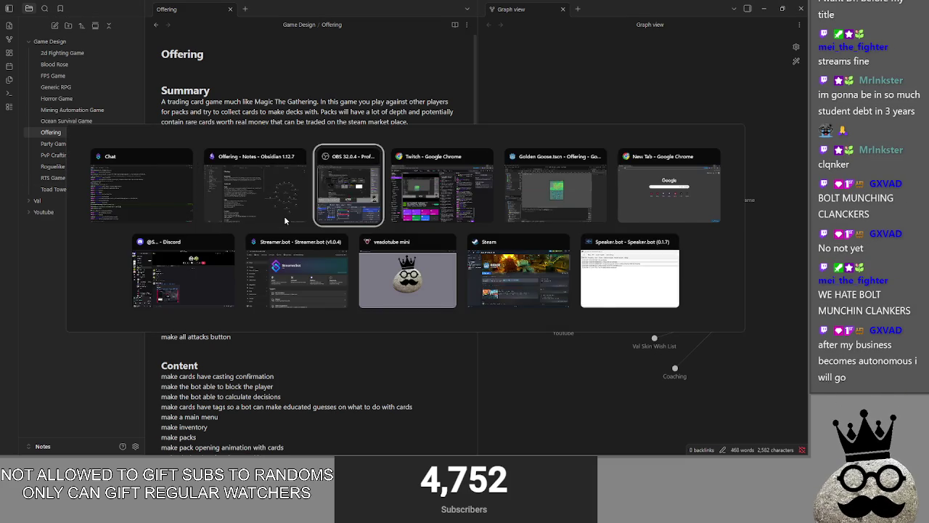
Step: Back in Godot, run the game, play cards, advance to main two and pass to player two
{"action": "key", "text": "alt+Tab"}
{"action": "key", "text": "alt+Tab"}
{"action": "key", "text": "alt+Tab"}
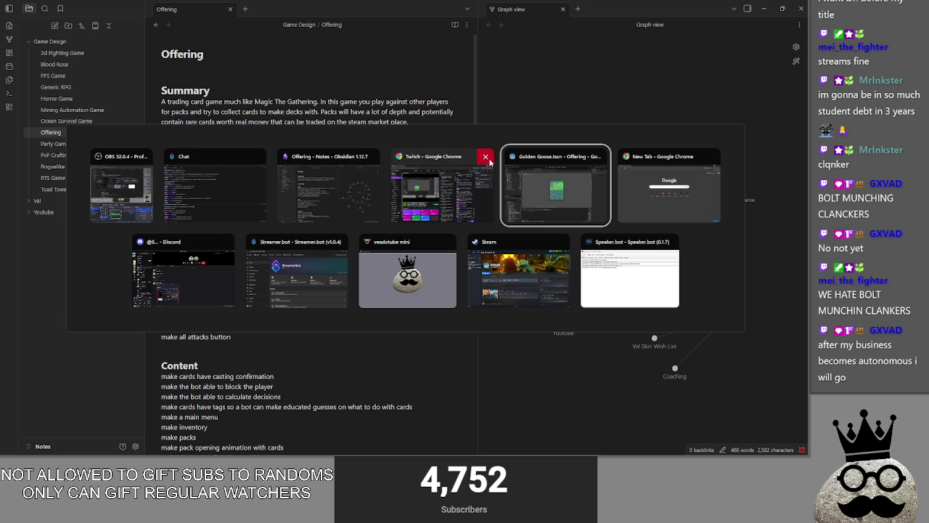
{"action": "key", "text": "alt+Tab"}
{"action": "key", "text": "alt+Tab"}
{"action": "key", "text": "alt+Tab"}
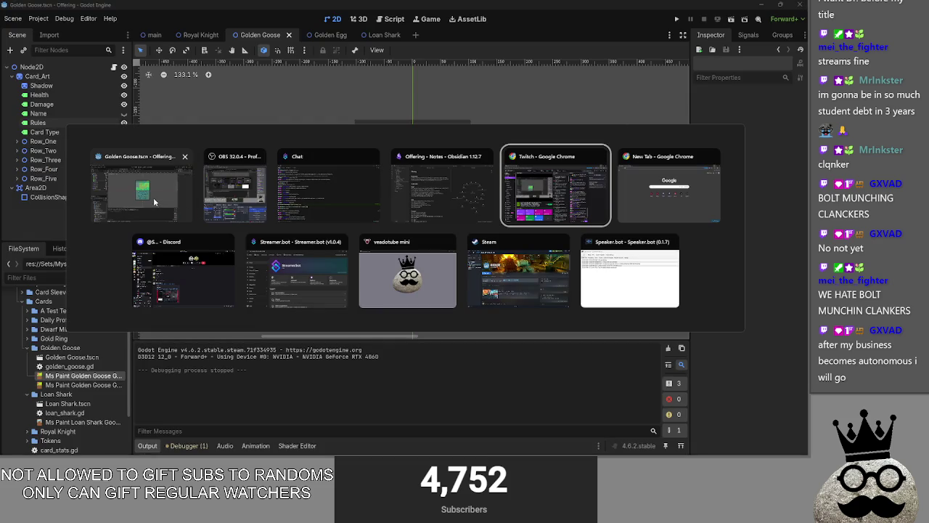
{"action": "left_click", "coordinate": [677, 20]}
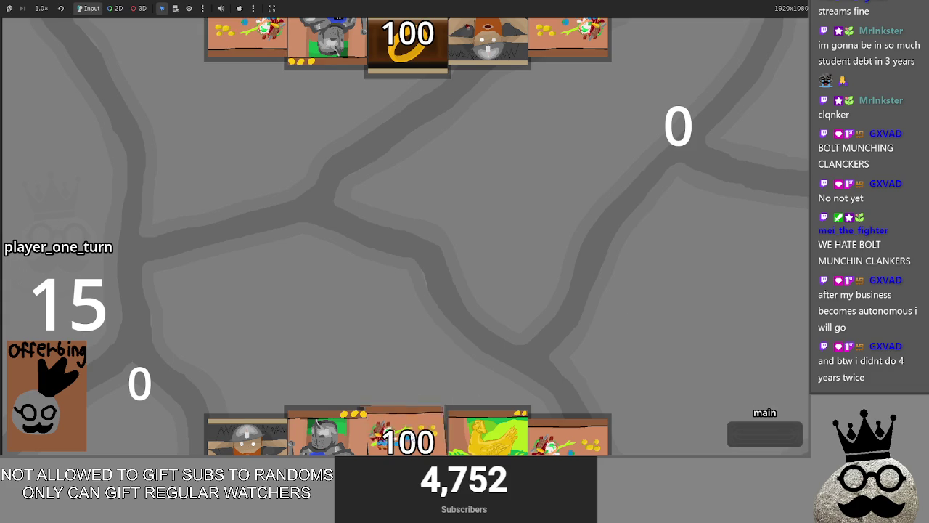
{"action": "left_click_drag", "start_coordinate": [357, 431], "coordinate": [356, 336]}
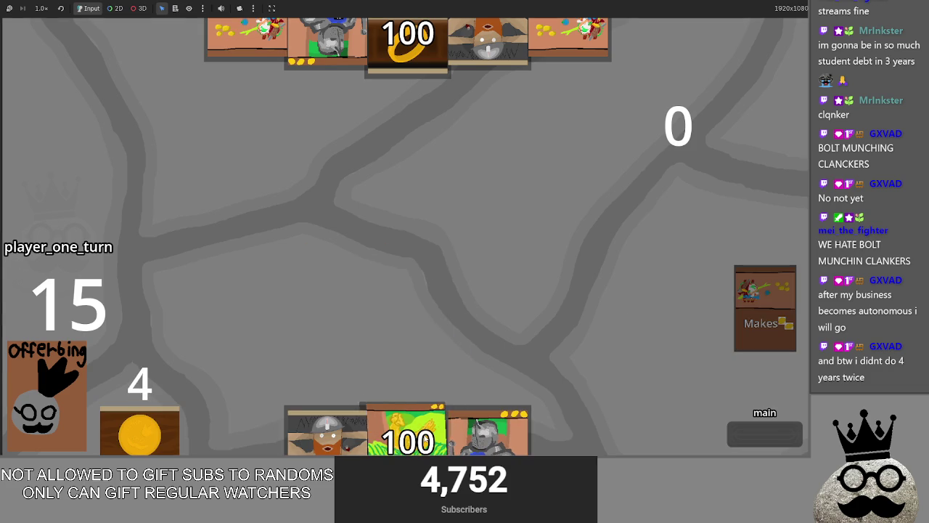
{"action": "mouse_move", "coordinate": [406, 428]}
{"action": "left_mouse_down"}
{"action": "mouse_move", "coordinate": [429, 349]}
{"action": "mouse_move", "coordinate": [475, 312]}
{"action": "mouse_move", "coordinate": [401, 363]}
{"action": "mouse_move", "coordinate": [339, 312]}
{"action": "left_mouse_up"}
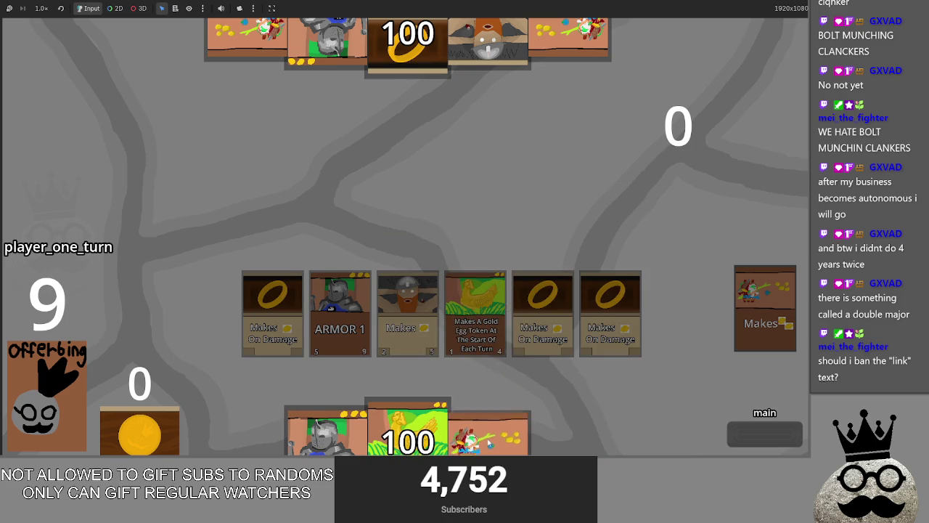
{"action": "left_click", "coordinate": [745, 431]}
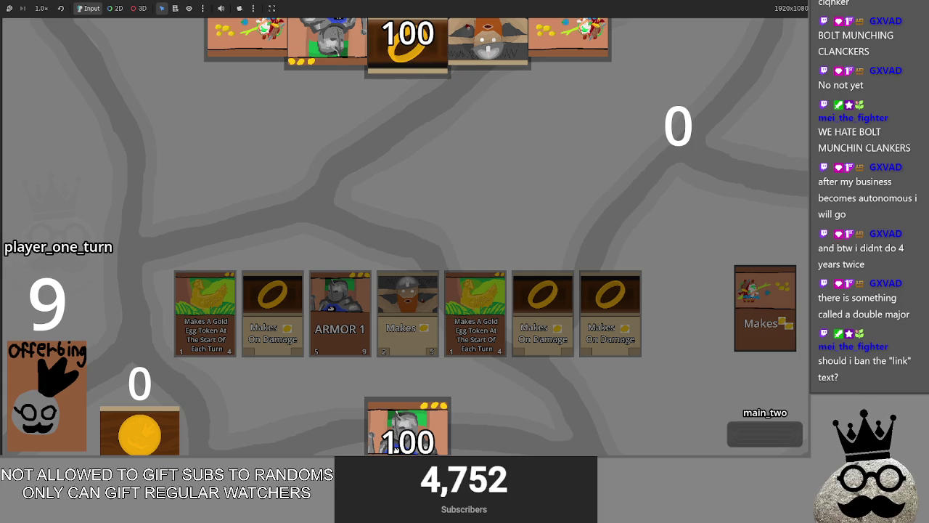
{"action": "left_click_drag", "start_coordinate": [399, 428], "coordinate": [493, 293]}
{"action": "left_click", "coordinate": [772, 437]}
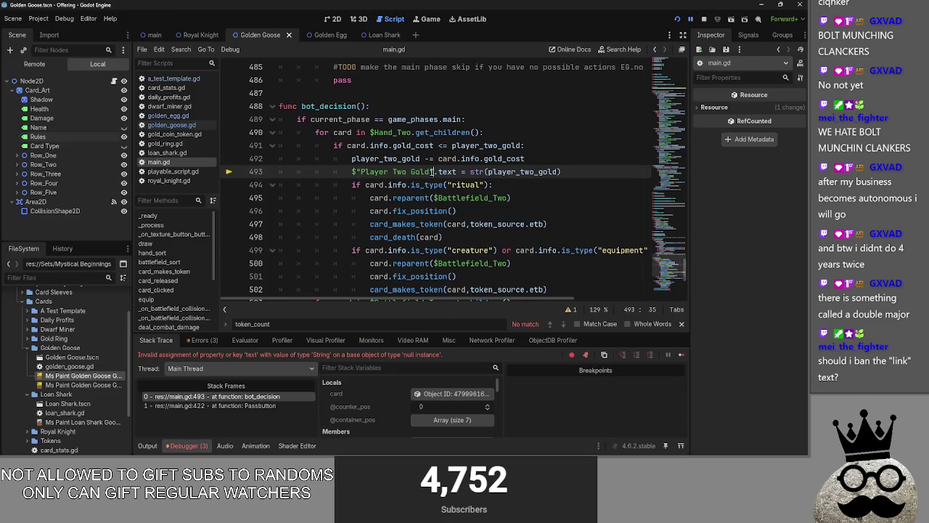
Step: Search main.gd for $"Player Two Gold" and replace line 149 with the Tokens_Two/Player Two Gold node path
{"action": "left_click_drag", "start_coordinate": [433, 173], "coordinate": [352, 173]}
{"action": "key", "text": "ctrl+c"}
{"action": "left_click", "coordinate": [560, 172]}
{"action": "key", "text": "ctrl+f"}
{"action": "key", "text": "ctrl+v"}
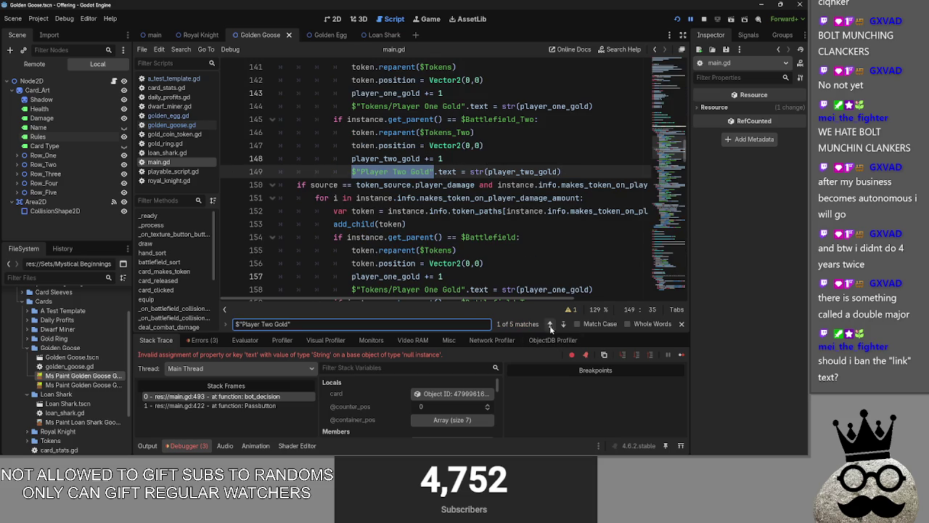
{"action": "left_click_drag", "start_coordinate": [433, 172], "coordinate": [345, 174]}
{"action": "key", "text": "BackSpace"}
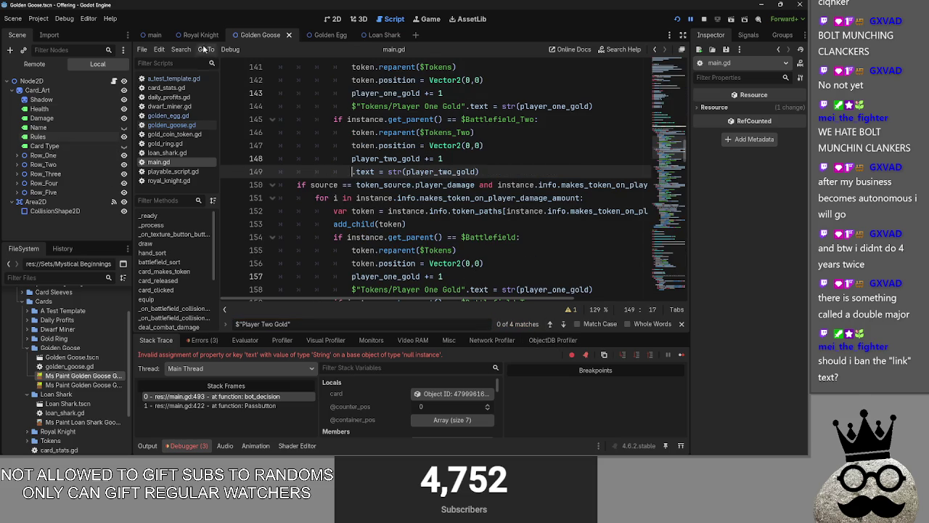
{"action": "left_click", "coordinate": [153, 34]}
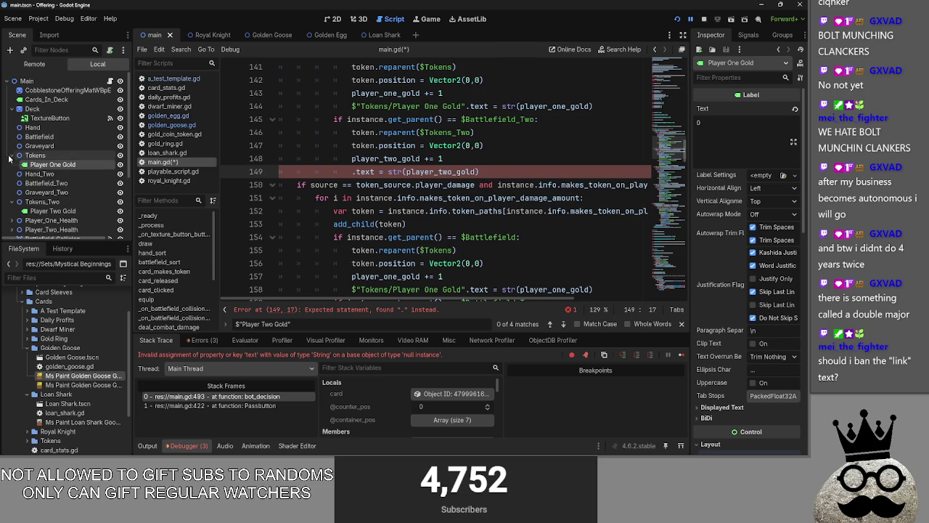
{"action": "left_click", "coordinate": [44, 192]}
{"action": "mouse_move", "coordinate": [51, 201]}
{"action": "left_mouse_down"}
{"action": "mouse_move", "coordinate": [344, 181]}
{"action": "mouse_move", "coordinate": [352, 173]}
{"action": "left_mouse_up"}
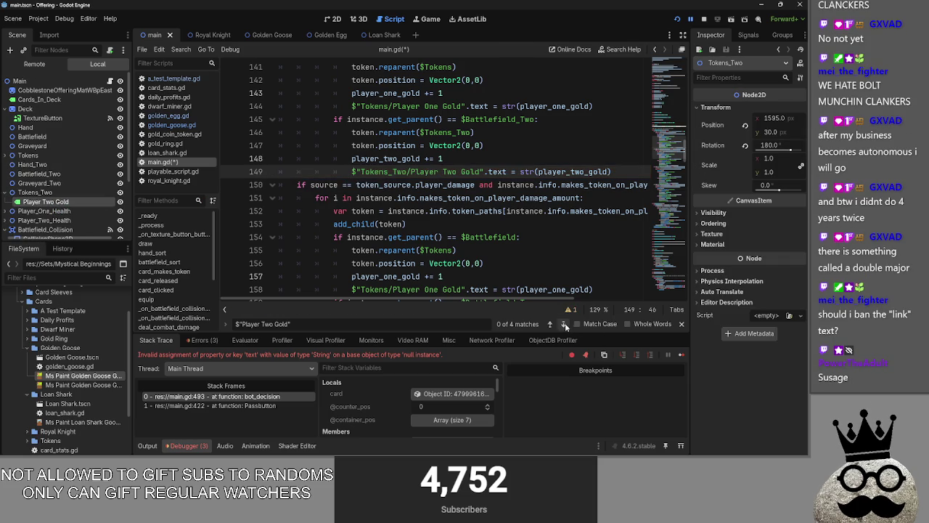
Step: Replace the Player Two Gold references on lines 163 and 177 with the full node path
{"action": "left_click", "coordinate": [564, 324]}
{"action": "left_click", "coordinate": [563, 325]}
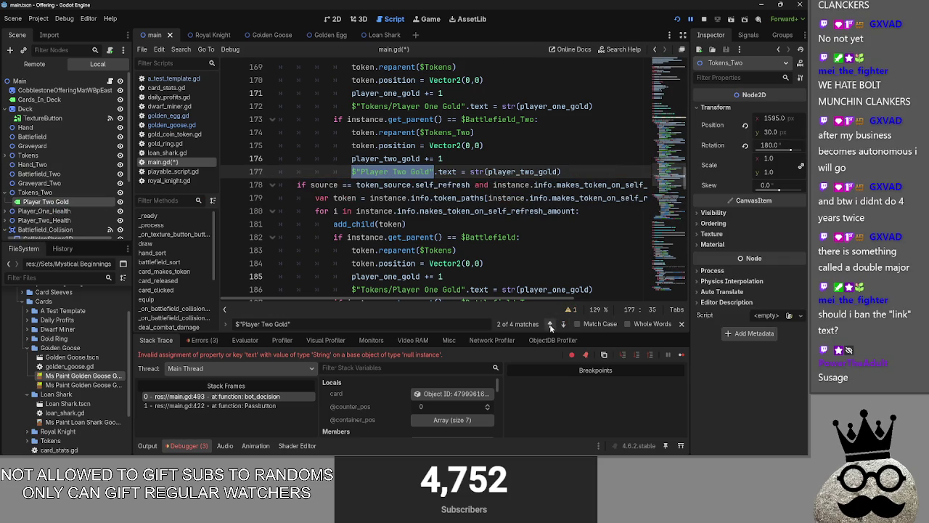
{"action": "left_click", "coordinate": [550, 324]}
{"action": "key", "text": "BackSpace"}
{"action": "left_click_drag", "start_coordinate": [46, 205], "coordinate": [352, 172]}
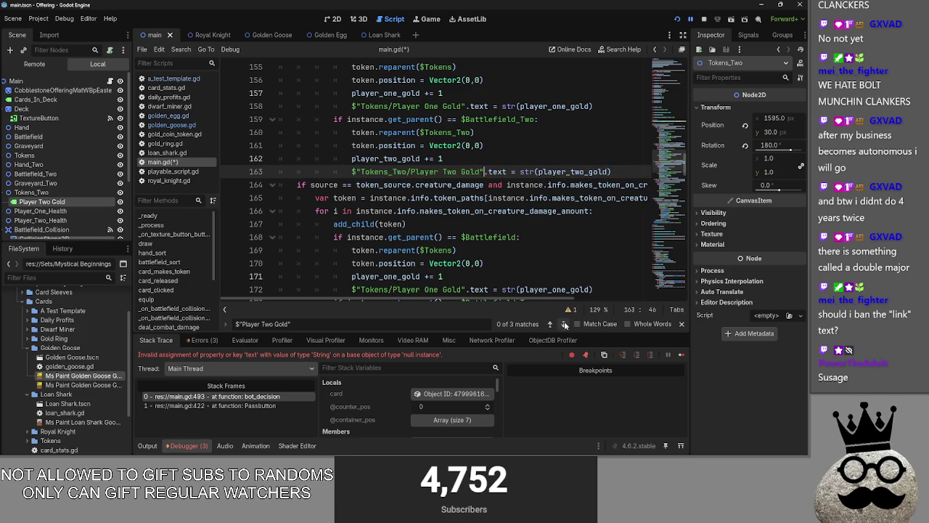
{"action": "left_click", "coordinate": [564, 324]}
{"action": "key", "text": "BackSpace"}
{"action": "left_click_drag", "start_coordinate": [66, 203], "coordinate": [351, 173]}
Step: Replace the references on lines 191 and 493 with the Tokens_Two/Player Two Gold path
{"action": "left_click", "coordinate": [561, 324]}
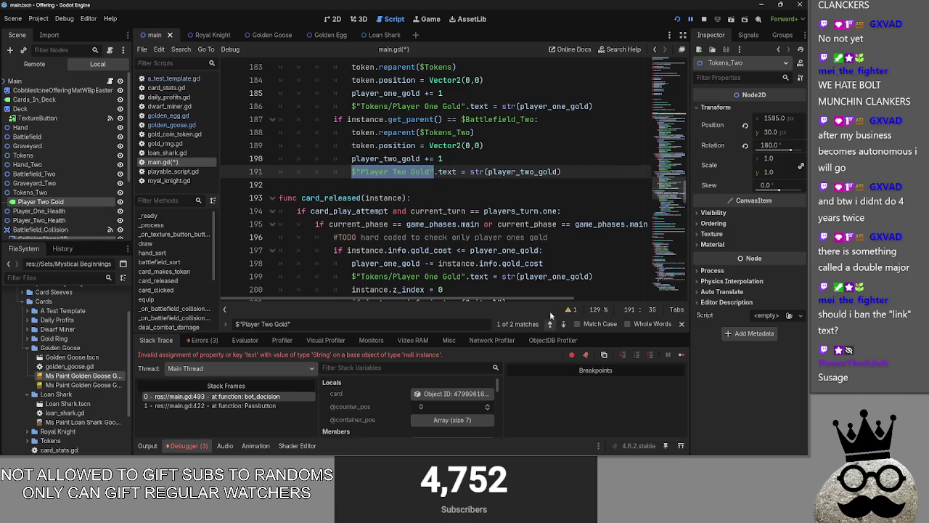
{"action": "key", "text": "BackSpace"}
{"action": "mouse_move", "coordinate": [43, 201]}
{"action": "left_mouse_down"}
{"action": "mouse_move", "coordinate": [116, 203]}
{"action": "mouse_move", "coordinate": [351, 171]}
{"action": "left_mouse_up"}
{"action": "left_click", "coordinate": [564, 324]}
{"action": "key", "text": "BackSpace"}
{"action": "mouse_move", "coordinate": [43, 201]}
{"action": "left_mouse_down"}
{"action": "mouse_move", "coordinate": [341, 187]}
{"action": "mouse_move", "coordinate": [351, 172]}
{"action": "left_mouse_up"}
{"action": "left_click", "coordinate": [569, 197]}
{"action": "scroll", "coordinate": [578, 227], "scroll_direction": "up", "scroll_amount": 1}
{"action": "scroll", "coordinate": [578, 227], "scroll_direction": "up", "scroll_amount": 2}
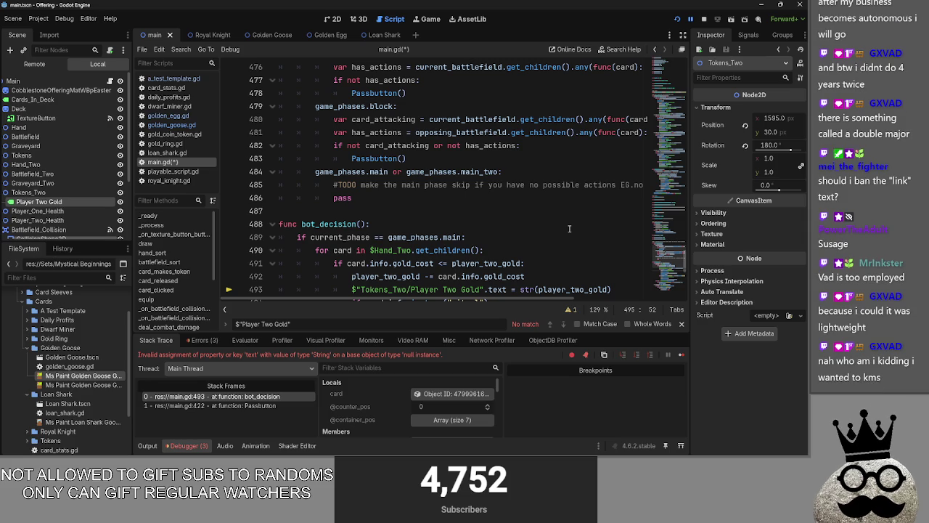
{"action": "left_click", "coordinate": [485, 210]}
{"action": "scroll", "coordinate": [485, 210], "scroll_direction": "up", "scroll_amount": 1}
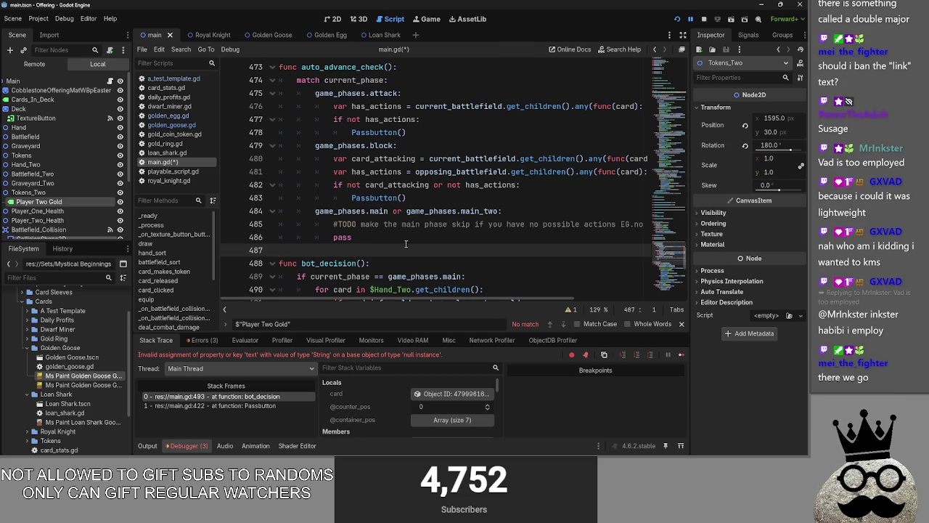
{"action": "scroll", "coordinate": [268, 134], "scroll_direction": "up", "scroll_amount": 2}
{"action": "left_click", "coordinate": [272, 145]}
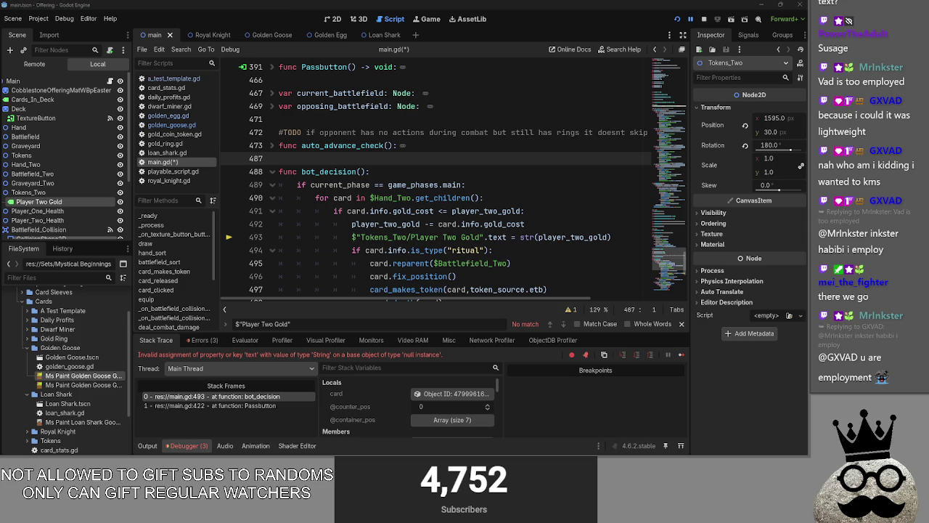
{"action": "scroll", "coordinate": [283, 288], "scroll_direction": "up", "scroll_amount": 5}
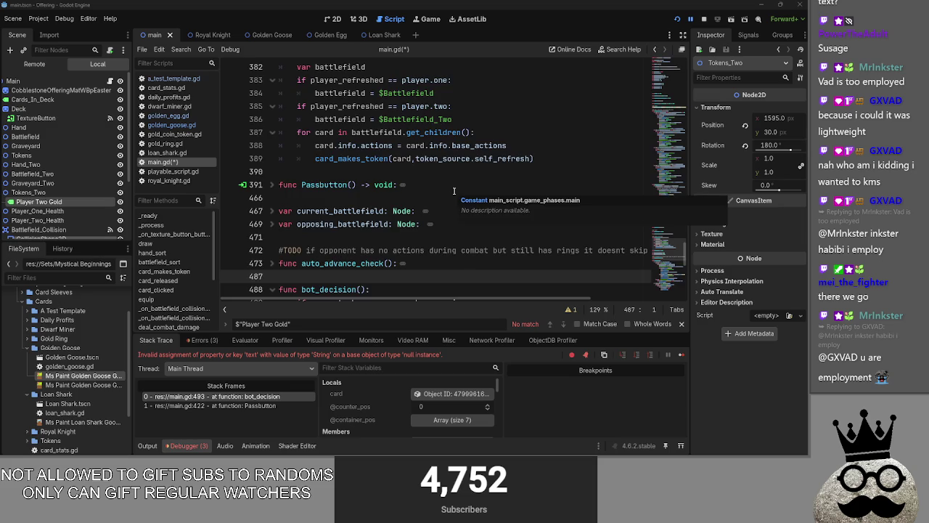
{"action": "left_click", "coordinate": [298, 250]}
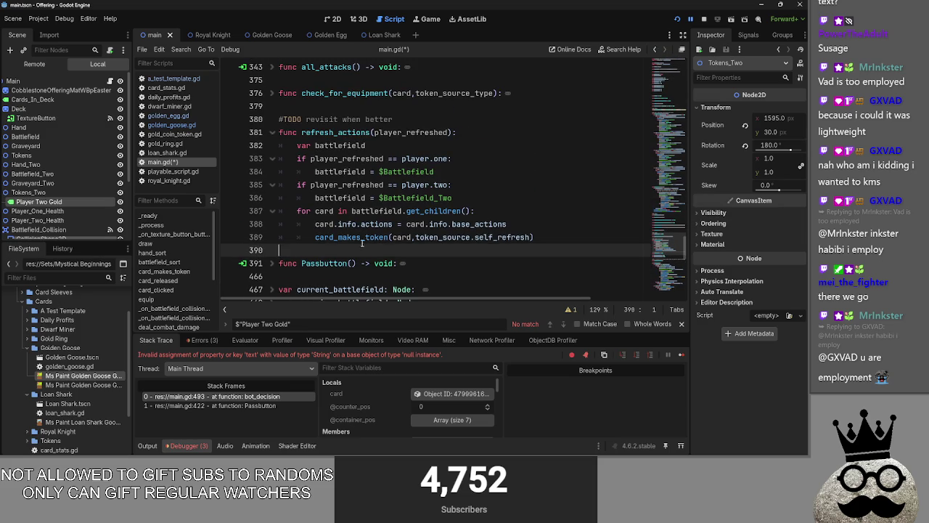
{"action": "scroll", "coordinate": [413, 234], "scroll_direction": "up", "scroll_amount": 1}
{"action": "scroll", "coordinate": [413, 234], "scroll_direction": "up", "scroll_amount": 1}
{"action": "key", "text": "alt+Tab"}
{"action": "key", "text": "alt+Tab"}
{"action": "key", "text": "Escape"}
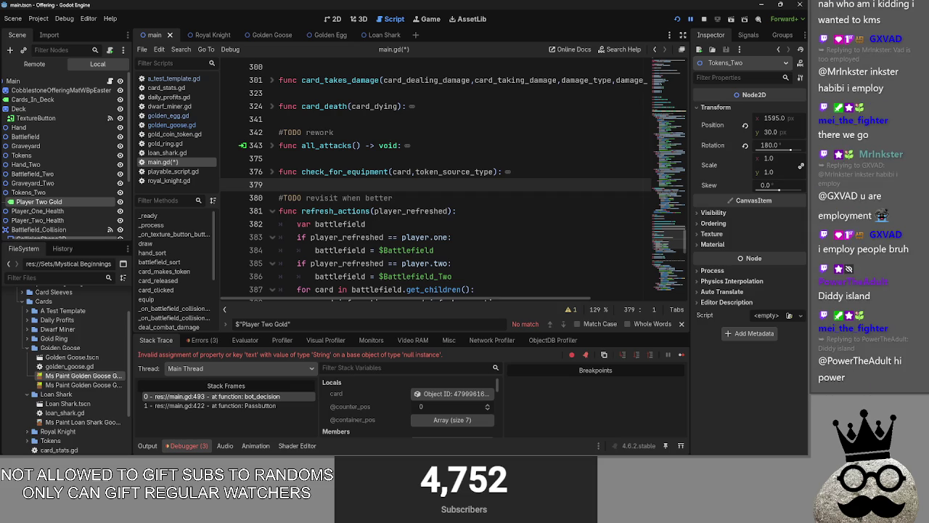
{"action": "key", "text": "alt+Tab"}
Step: Cycle through the open windows and return to the unchanged Godot editor
{"action": "key", "text": "Tab"}
{"action": "key", "text": "Tab"}
{"action": "key", "text": "Tab"}
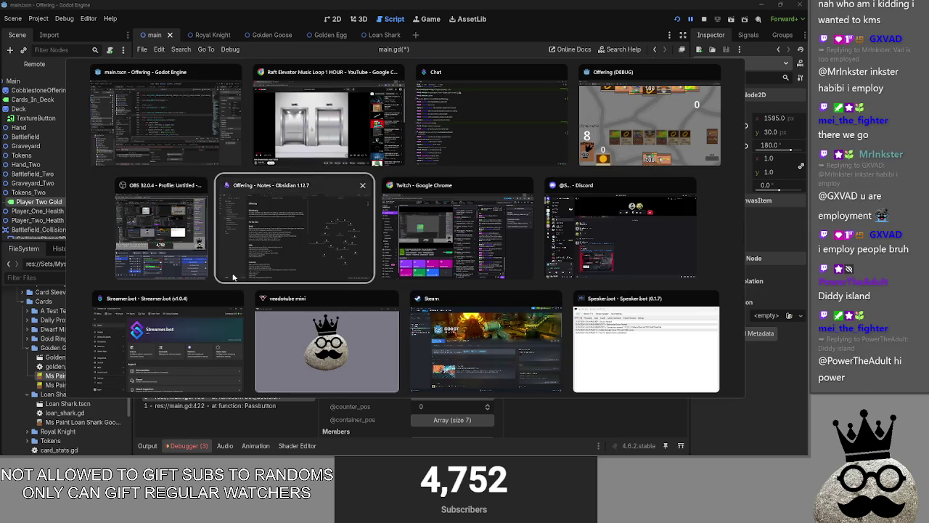
{"action": "key", "text": "Escape"}
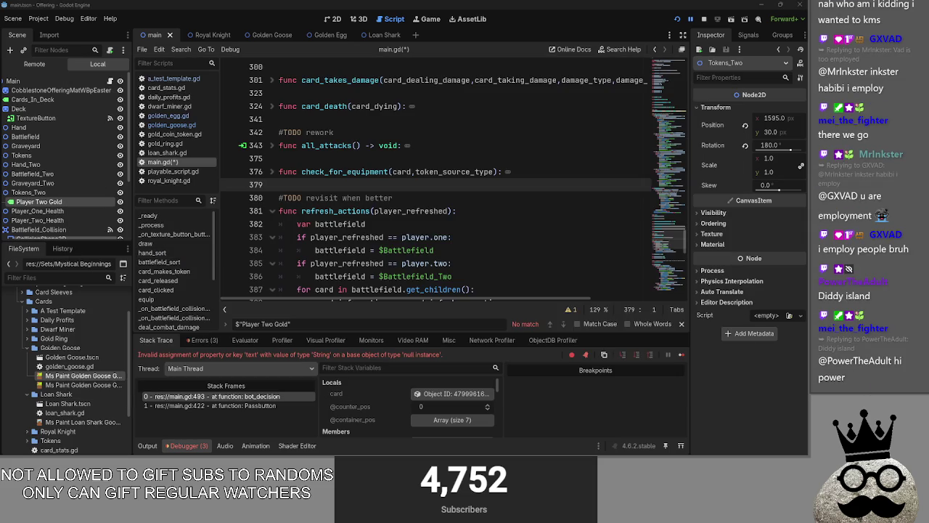
{"action": "key", "text": "alt+Tab"}
{"action": "key", "text": "Tab"}
{"action": "key", "text": "Escape"}
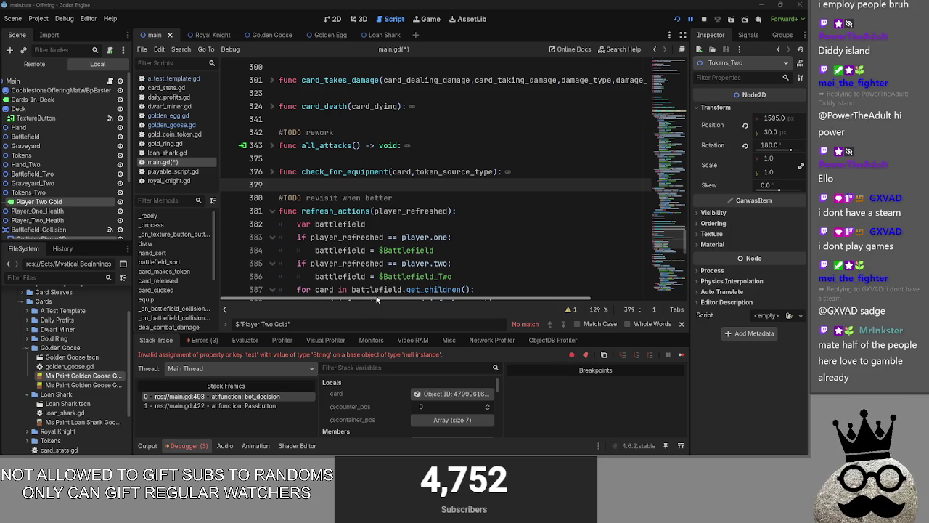
Step: Scroll main.gd to func bot_decision at line 488 and launch the game
{"action": "scroll", "coordinate": [391, 245], "scroll_direction": "down", "scroll_amount": 4}
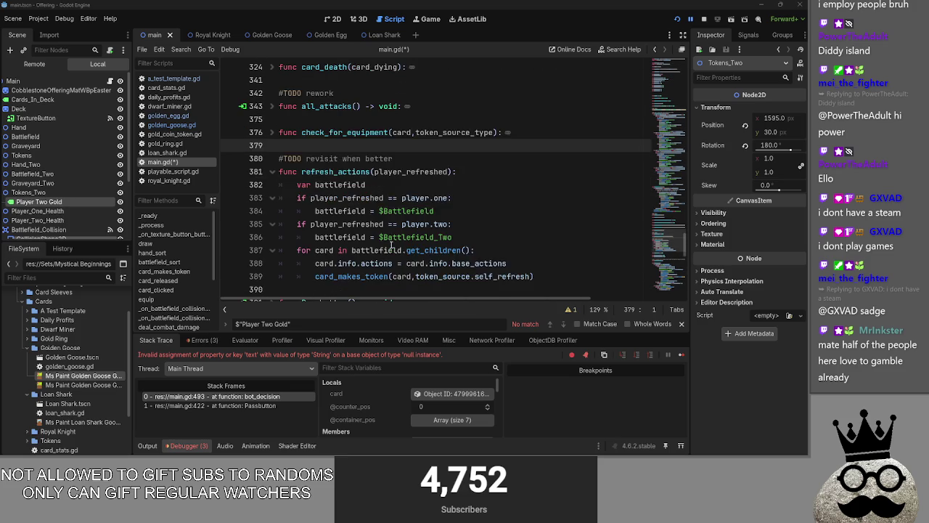
{"action": "scroll", "coordinate": [392, 245], "scroll_direction": "up", "scroll_amount": 3}
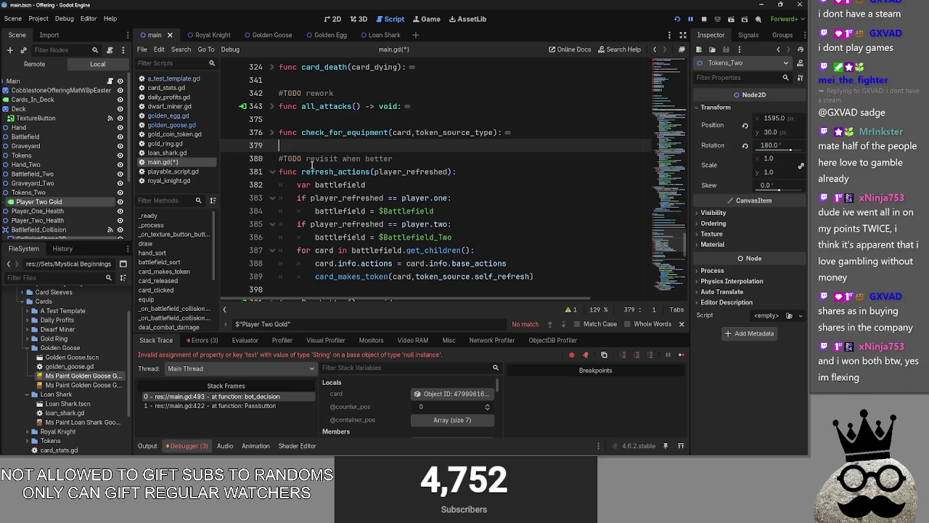
{"action": "scroll", "coordinate": [377, 197], "scroll_direction": "down", "scroll_amount": 5}
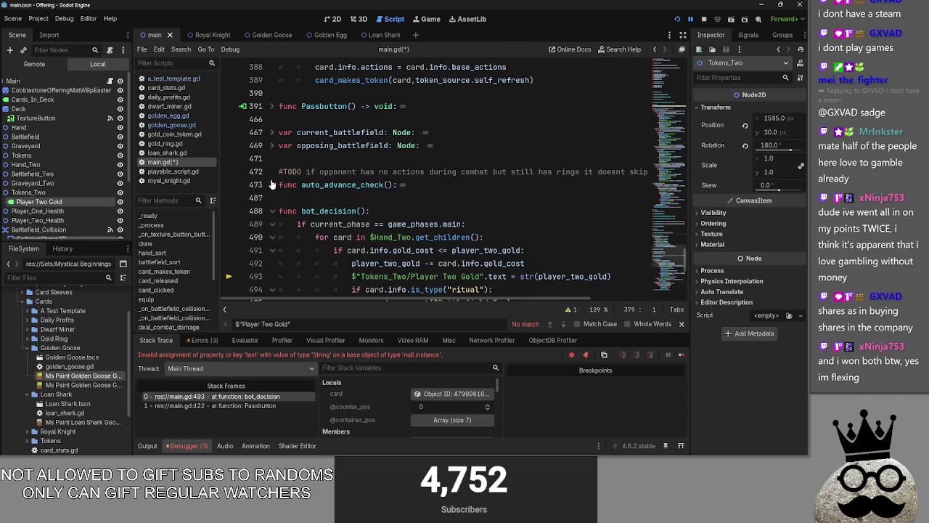
{"action": "scroll", "coordinate": [310, 184], "scroll_direction": "down", "scroll_amount": 3}
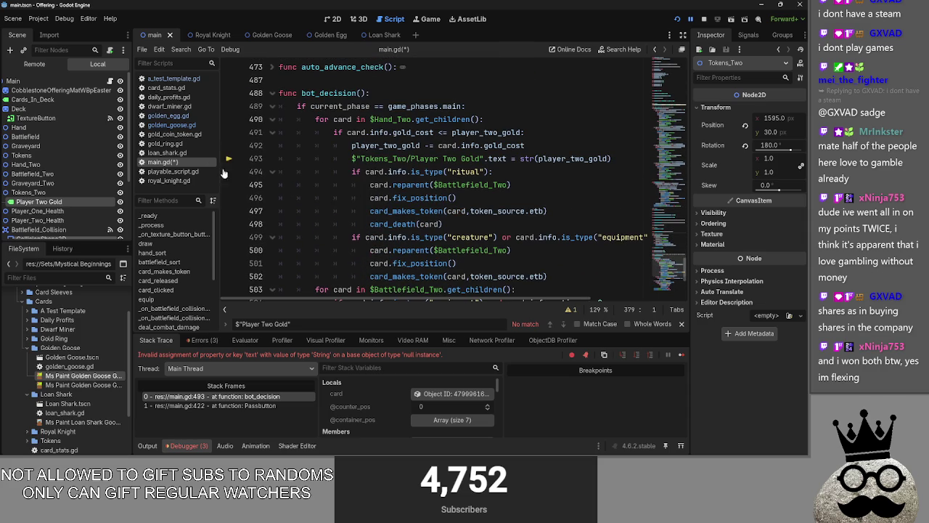
{"action": "left_click", "coordinate": [702, 22]}
{"action": "key", "text": "F5"}
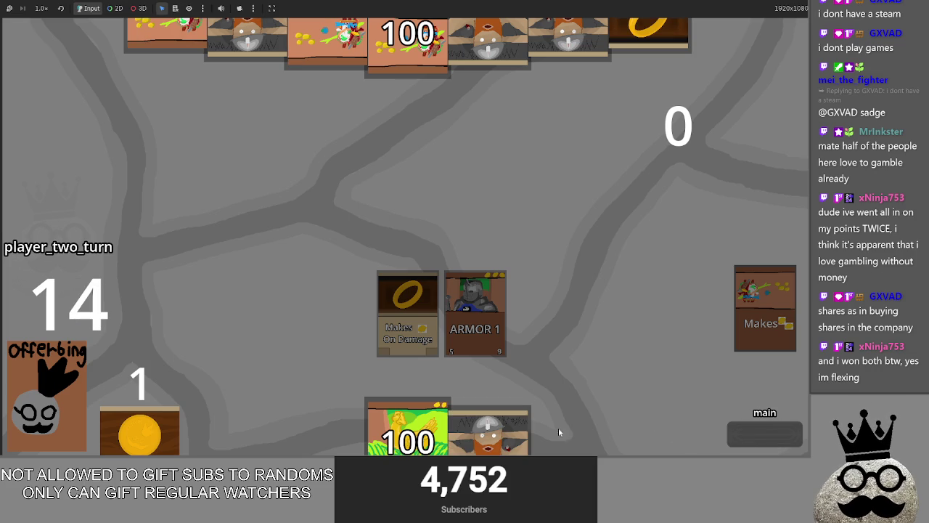
Step: Finish player two's turn, then play two dwarf cards and the gold egg card and pass back
{"action": "left_click", "coordinate": [742, 431]}
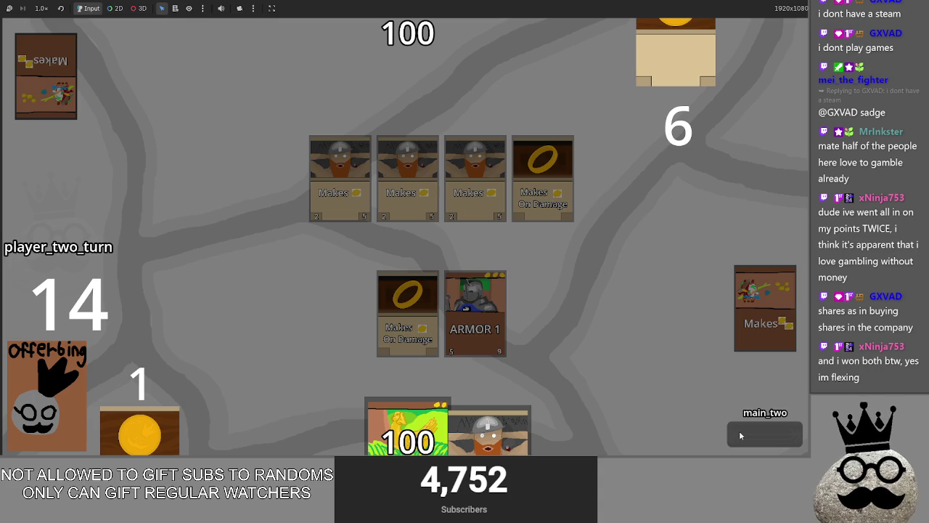
{"action": "left_click", "coordinate": [741, 435]}
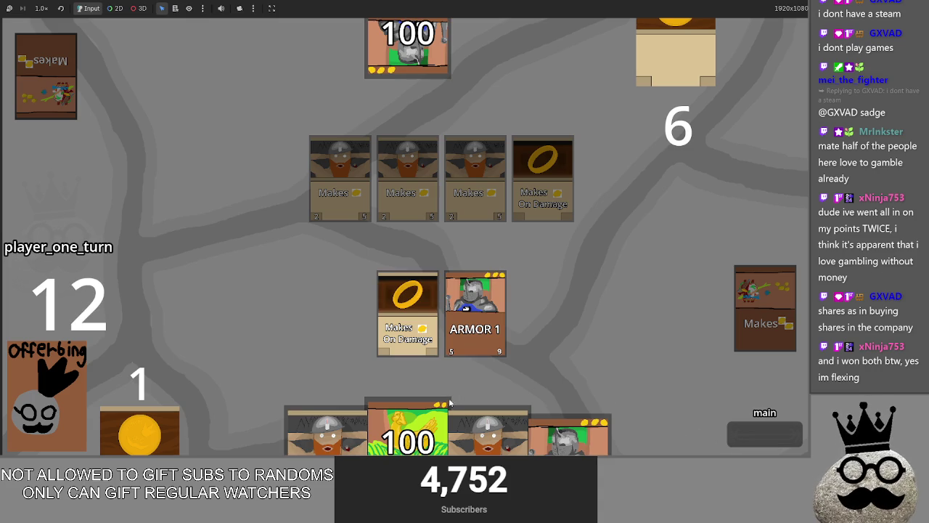
{"action": "left_click_drag", "start_coordinate": [488, 432], "coordinate": [560, 274]}
{"action": "left_click_drag", "start_coordinate": [408, 428], "coordinate": [541, 279]}
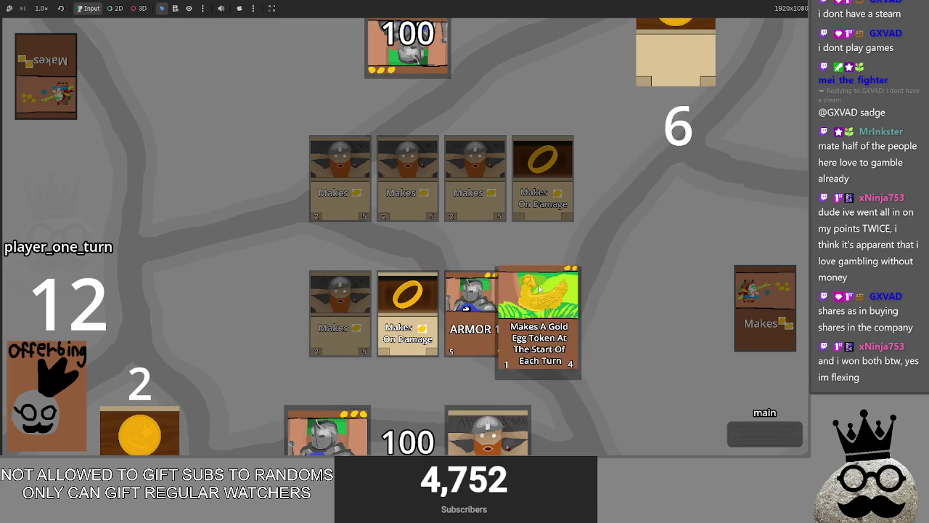
{"action": "left_click_drag", "start_coordinate": [426, 426], "coordinate": [621, 304]}
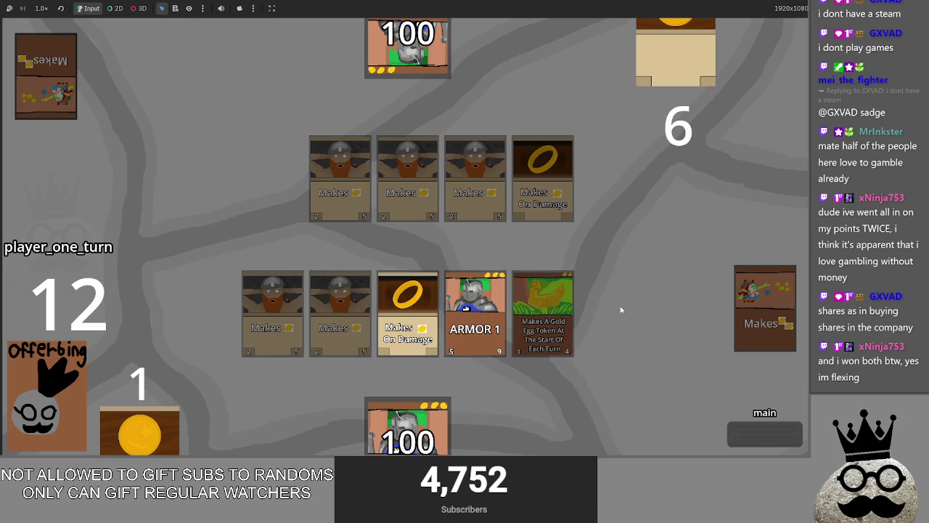
{"action": "left_click", "coordinate": [741, 440]}
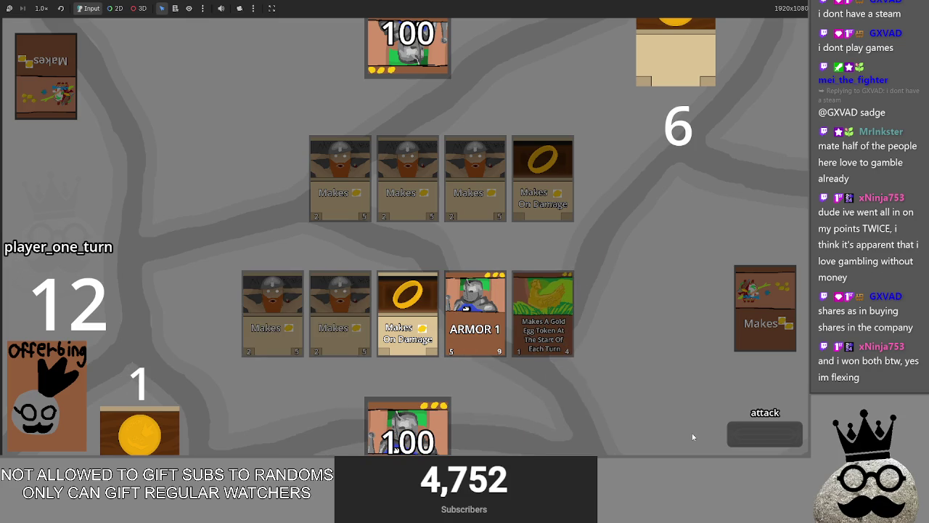
{"action": "left_click", "coordinate": [768, 442]}
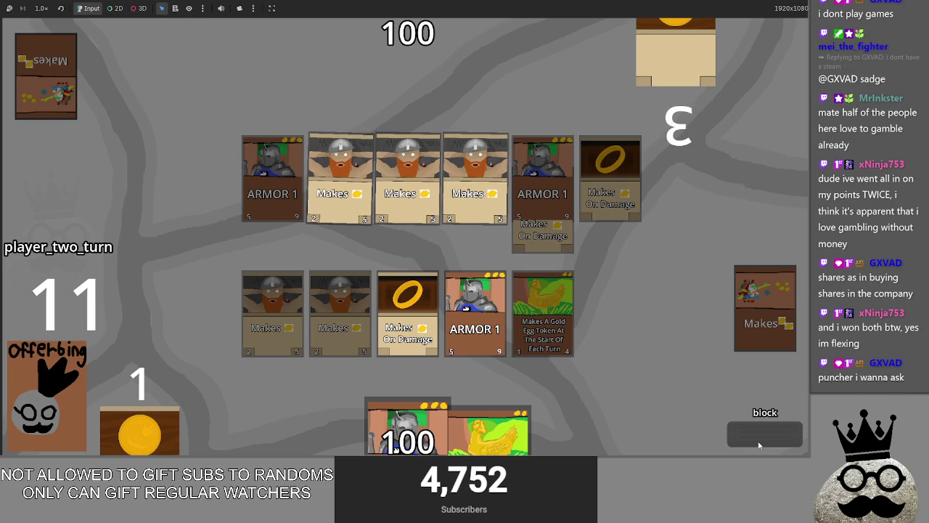
Step: Glance at the Obsidian notes, then back in Godot fold the bot_decision function
{"action": "key", "text": "alt+Tab"}
{"action": "key", "text": "alt+Tab"}
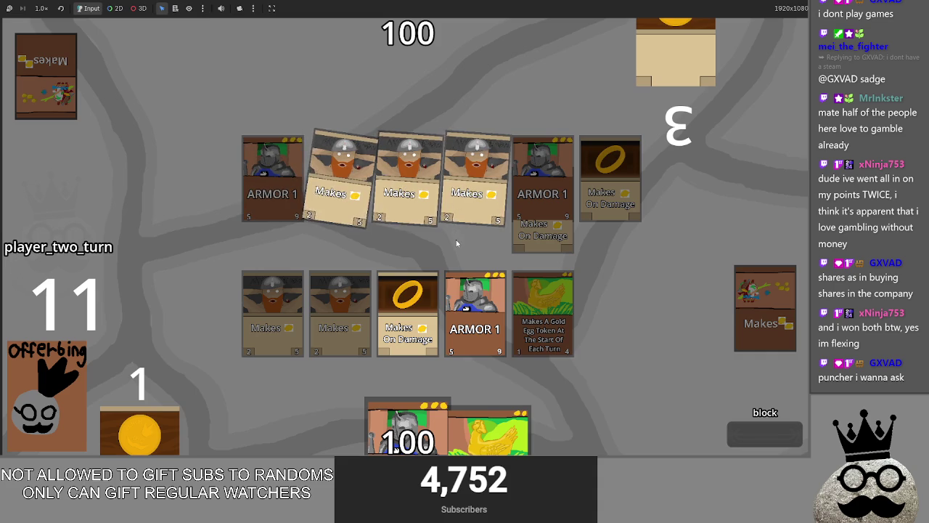
{"action": "key", "text": "alt+Tab"}
{"action": "key", "text": "alt+Tab"}
{"action": "key", "text": "alt+Tab"}
{"action": "key", "text": "alt+Tab"}
{"action": "key", "text": "alt+Tab"}
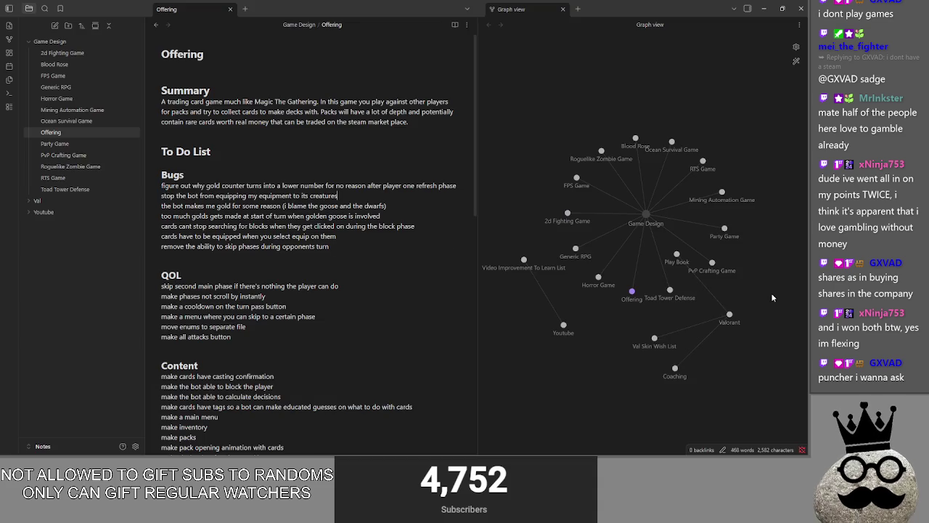
{"action": "key", "text": "alt+Tab"}
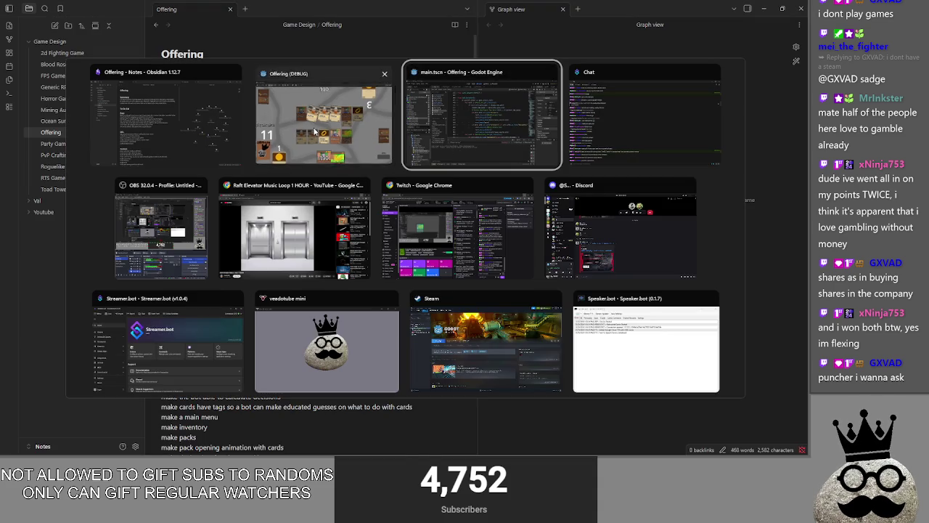
{"action": "key", "text": "alt+Tab"}
{"action": "key", "text": "alt+Tab"}
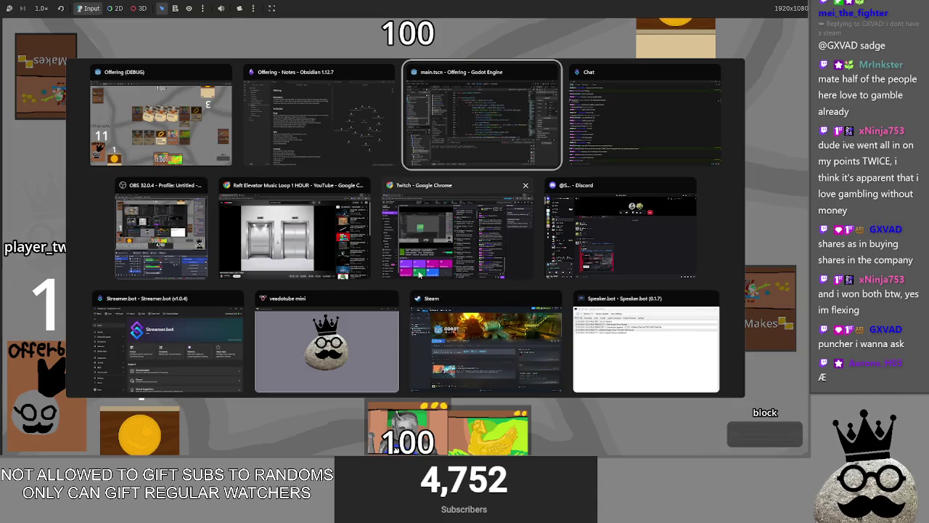
{"action": "left_click", "coordinate": [272, 93]}
{"action": "scroll", "coordinate": [372, 209], "scroll_direction": "up", "scroll_amount": 10}
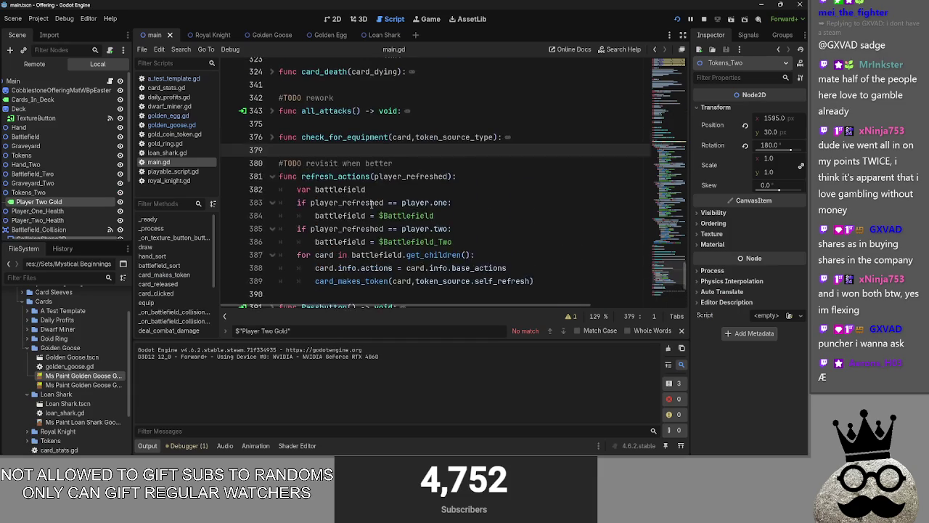
{"action": "scroll", "coordinate": [372, 209], "scroll_direction": "up", "scroll_amount": 1}
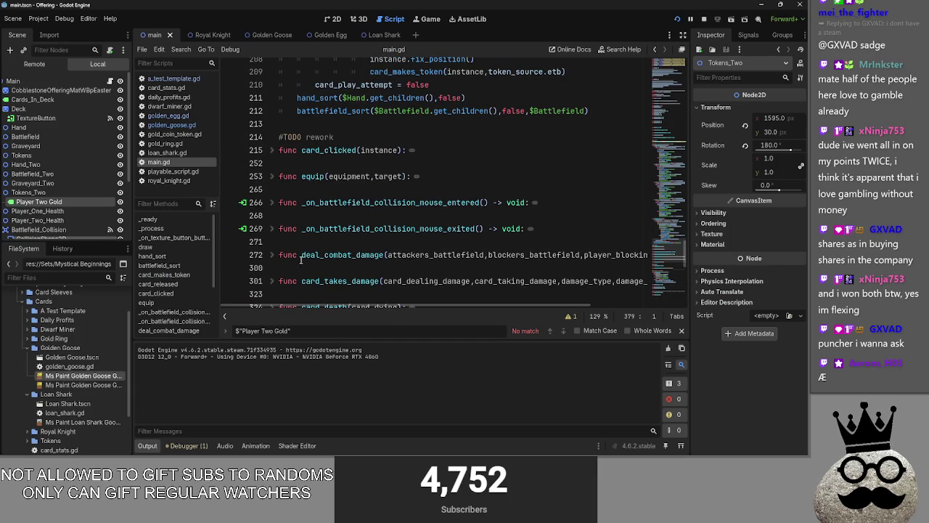
{"action": "scroll", "coordinate": [290, 246], "scroll_direction": "up", "scroll_amount": 3}
{"action": "scroll", "coordinate": [287, 233], "scroll_direction": "up", "scroll_amount": 2}
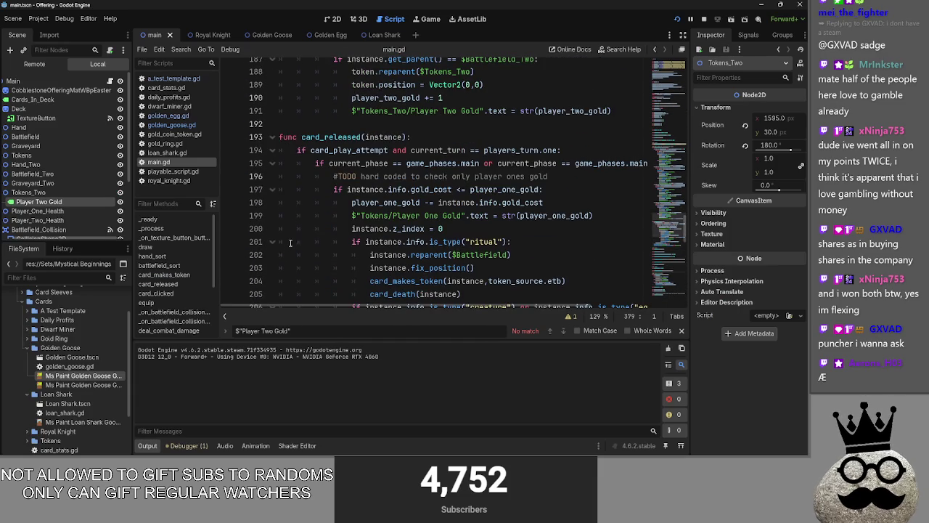
{"action": "left_click", "coordinate": [275, 133]}
{"action": "scroll", "coordinate": [312, 190], "scroll_direction": "up", "scroll_amount": 5}
{"action": "scroll", "coordinate": [305, 191], "scroll_direction": "up", "scroll_amount": 13}
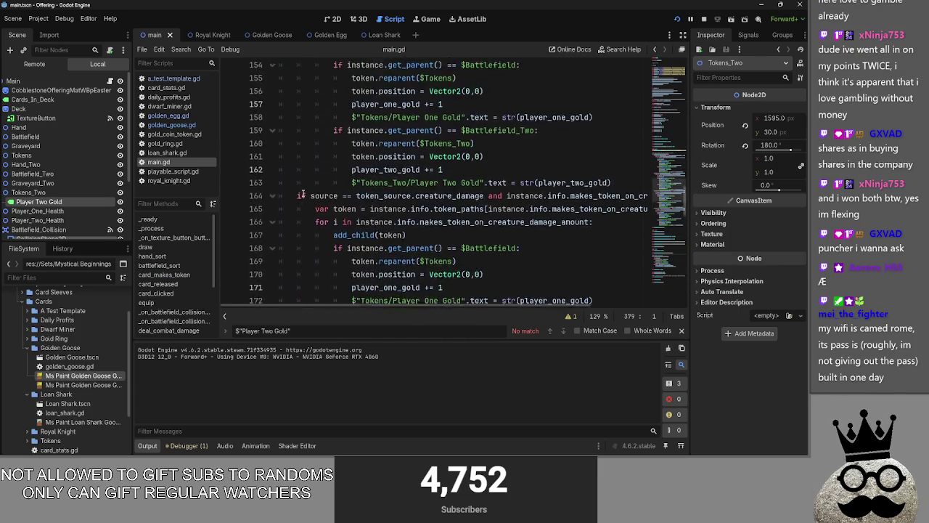
{"action": "scroll", "coordinate": [296, 191], "scroll_direction": "up", "scroll_amount": 1}
{"action": "left_click", "coordinate": [271, 136]}
{"action": "left_click", "coordinate": [272, 149]}
{"action": "left_click", "coordinate": [272, 162]}
{"action": "left_click", "coordinate": [272, 175]}
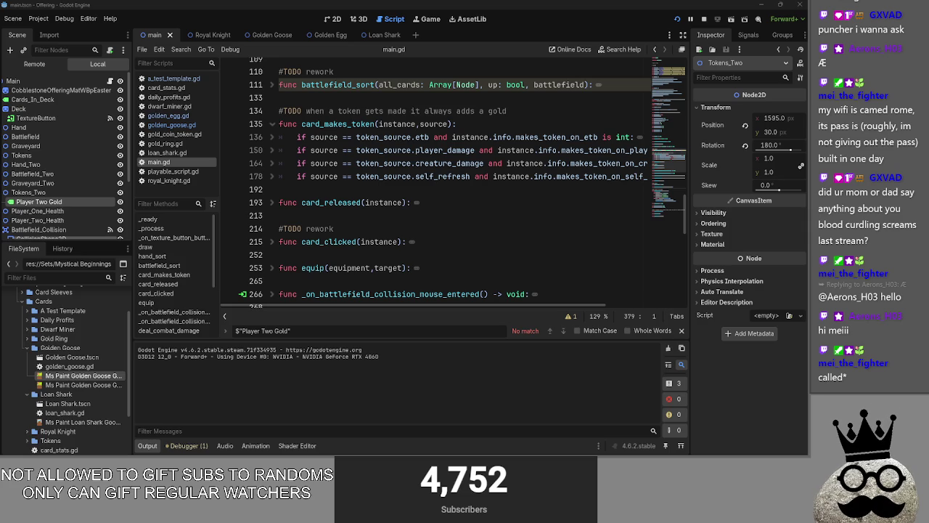
{"action": "left_click", "coordinate": [371, 190]}
{"action": "left_click", "coordinate": [271, 205]}
{"action": "left_click", "coordinate": [270, 205]}
{"action": "left_click", "coordinate": [341, 216]}
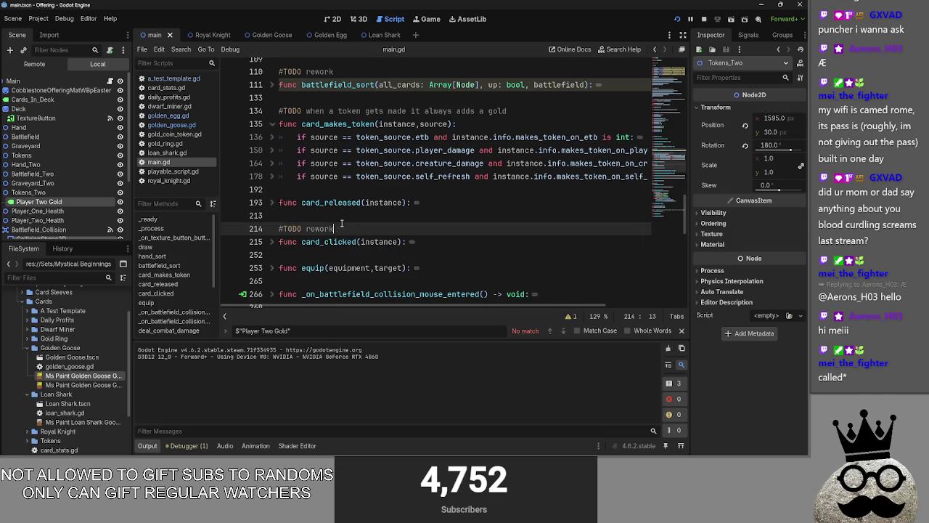
{"action": "scroll", "coordinate": [340, 216], "scroll_direction": "down", "scroll_amount": 1}
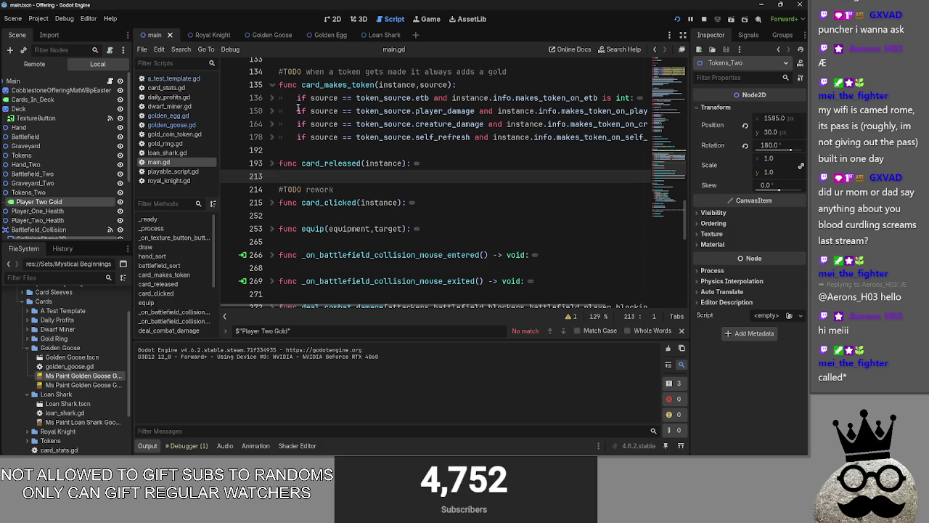
{"action": "left_click", "coordinate": [272, 229]}
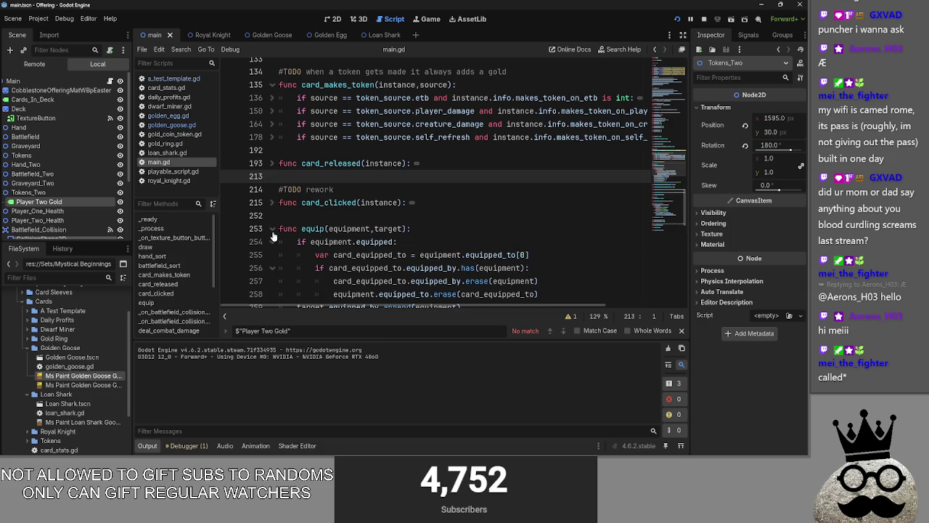
{"action": "scroll", "coordinate": [274, 236], "scroll_direction": "down", "scroll_amount": 2}
{"action": "left_click", "coordinate": [272, 150]}
{"action": "left_click", "coordinate": [314, 135]}
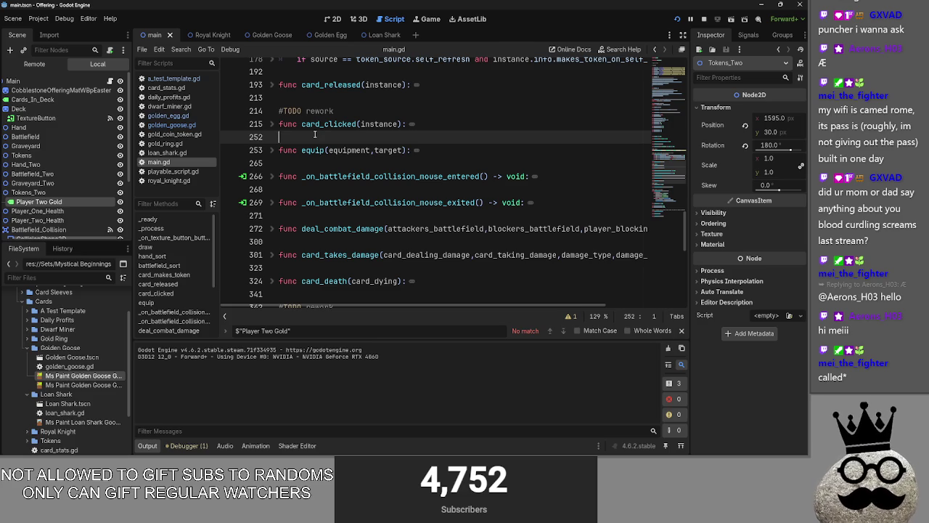
{"action": "right_click", "coordinate": [314, 134]}
{"action": "left_click", "coordinate": [326, 109]}
{"action": "left_click", "coordinate": [325, 97]}
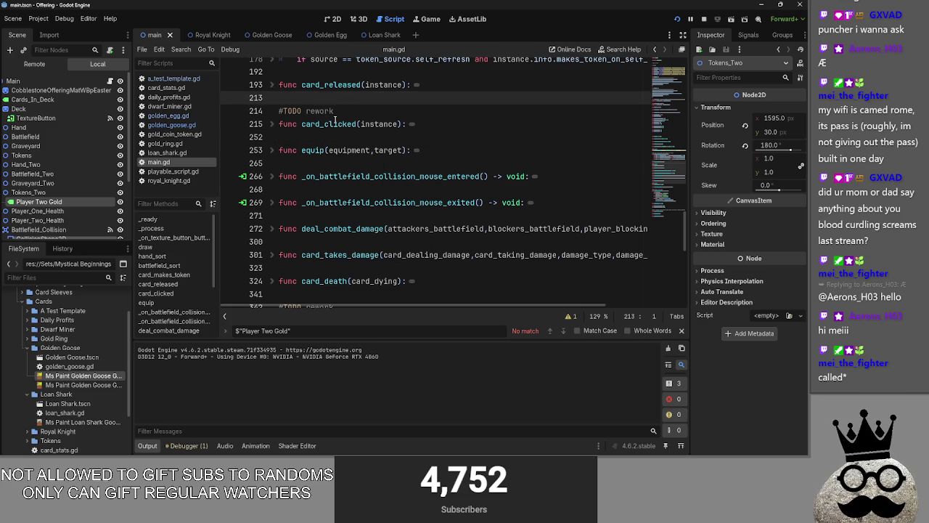
{"action": "scroll", "coordinate": [335, 119], "scroll_direction": "down", "scroll_amount": 3}
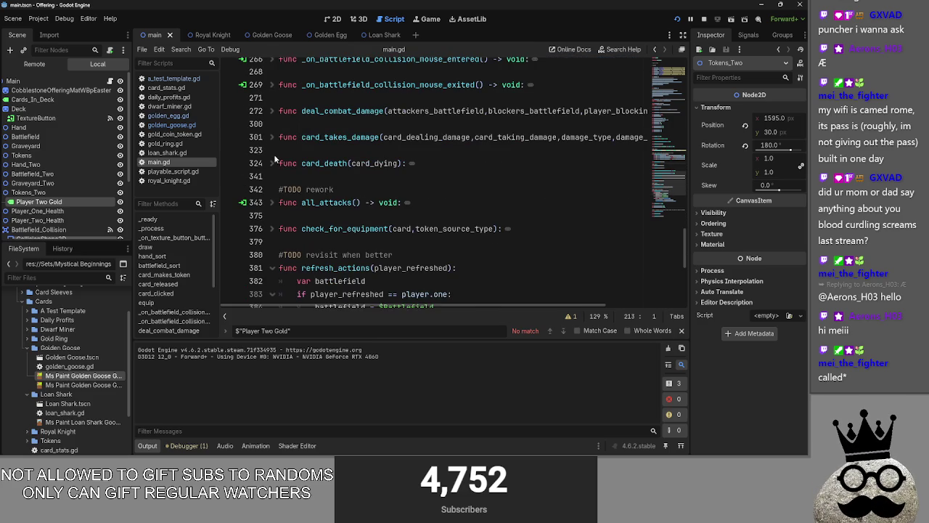
{"action": "left_click", "coordinate": [273, 111]}
{"action": "left_click", "coordinate": [274, 111]}
{"action": "left_click", "coordinate": [273, 137]}
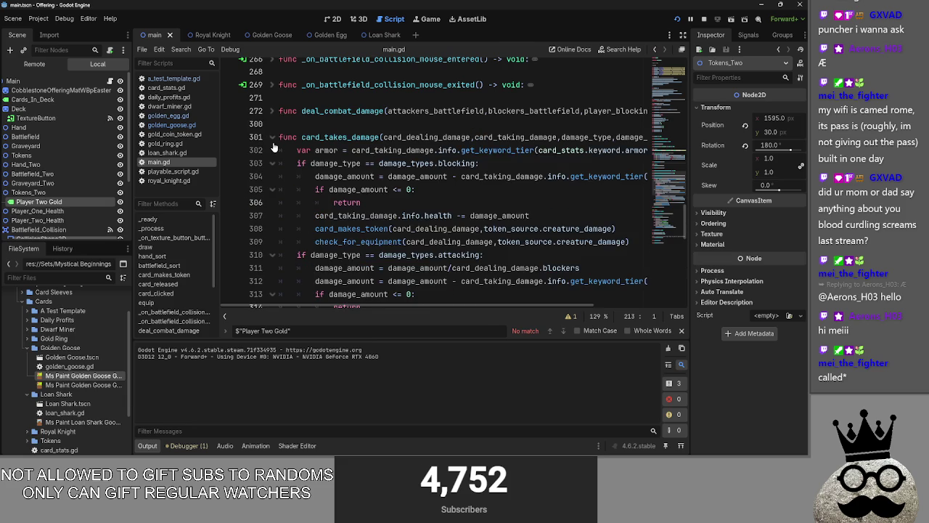
{"action": "left_click", "coordinate": [272, 137]}
{"action": "left_click", "coordinate": [273, 163]}
{"action": "left_click", "coordinate": [273, 164]}
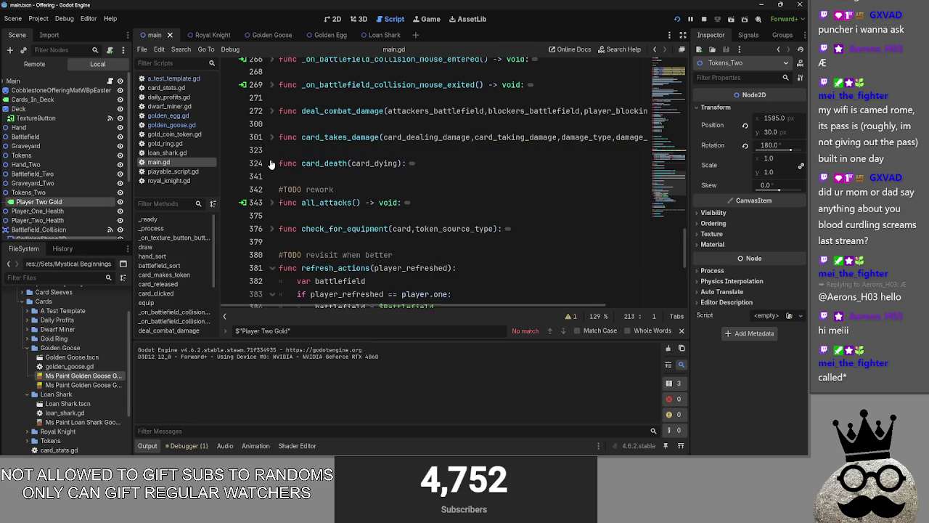
{"action": "left_click", "coordinate": [371, 176]}
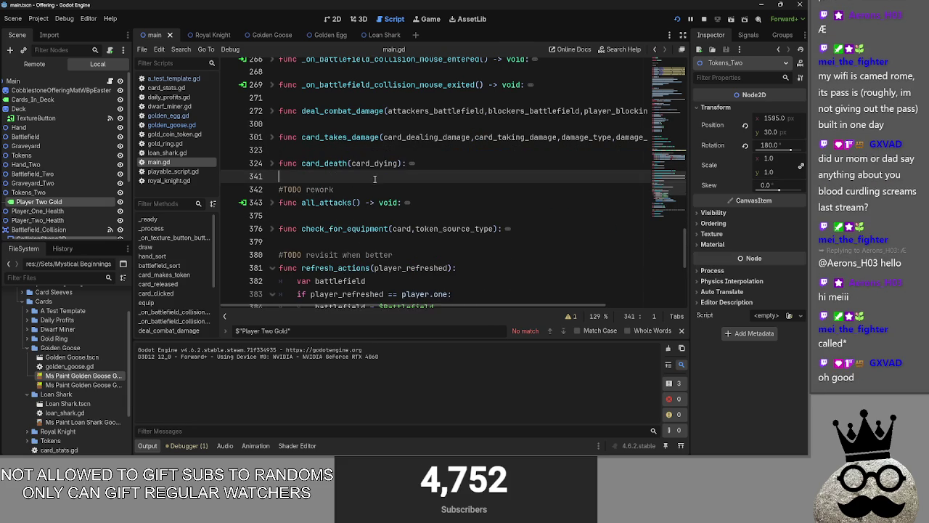
{"action": "scroll", "coordinate": [374, 194], "scroll_direction": "up", "scroll_amount": 5}
{"action": "scroll", "coordinate": [373, 195], "scroll_direction": "up", "scroll_amount": 2}
{"action": "left_click", "coordinate": [369, 237]}
{"action": "scroll", "coordinate": [349, 240], "scroll_direction": "up", "scroll_amount": 4}
{"action": "left_click", "coordinate": [339, 253]}
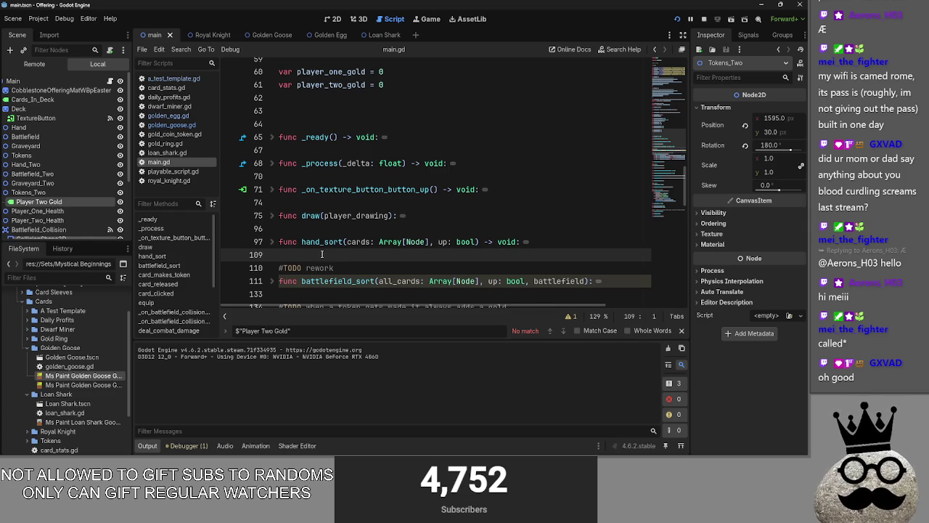
Step: Select the deck_two card list near the top of main.gd, then deselect it
{"action": "scroll", "coordinate": [322, 254], "scroll_direction": "up", "scroll_amount": 5}
{"action": "scroll", "coordinate": [322, 253], "scroll_direction": "up", "scroll_amount": 1}
{"action": "left_click", "coordinate": [340, 214]}
{"action": "scroll", "coordinate": [340, 214], "scroll_direction": "down", "scroll_amount": 3}
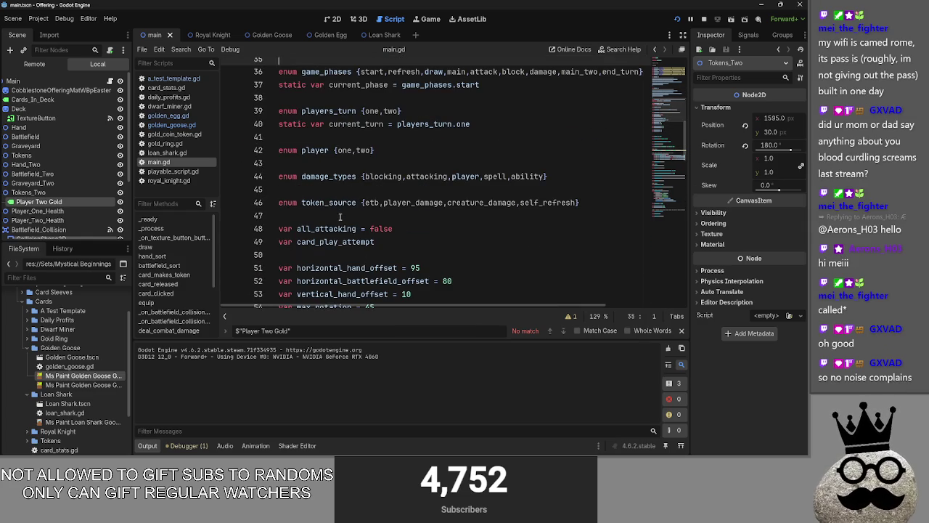
{"action": "scroll", "coordinate": [340, 216], "scroll_direction": "up", "scroll_amount": 4}
{"action": "left_click", "coordinate": [340, 176]}
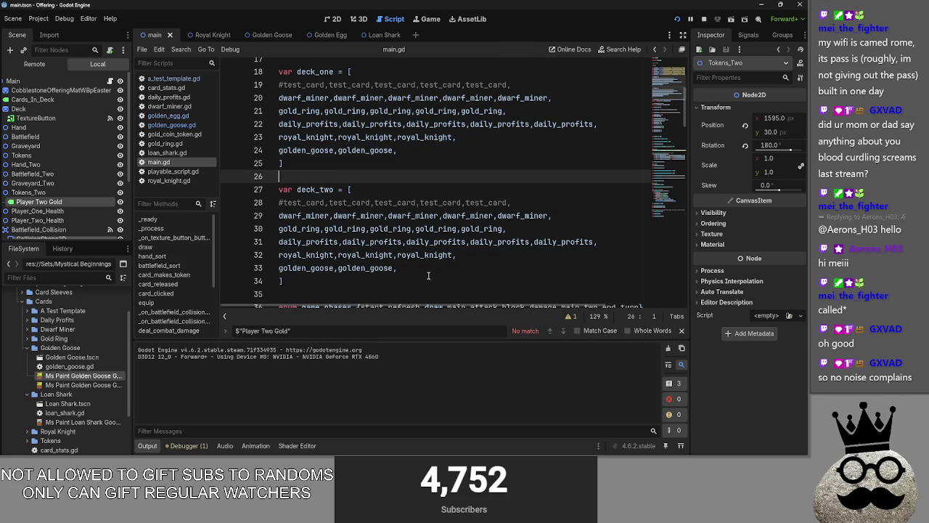
{"action": "left_click", "coordinate": [483, 255]}
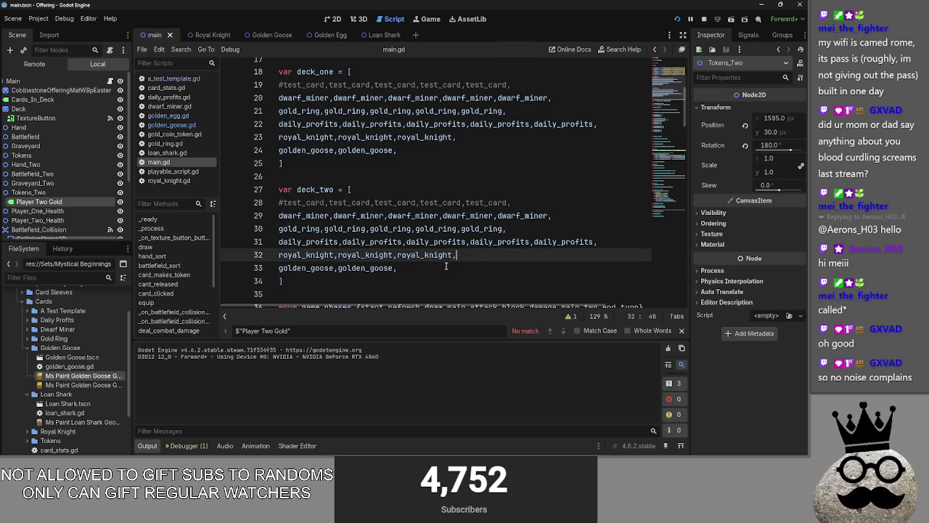
{"action": "mouse_move", "coordinate": [391, 288]}
{"action": "left_mouse_down"}
{"action": "mouse_move", "coordinate": [286, 192]}
{"action": "mouse_move", "coordinate": [261, 179]}
{"action": "mouse_move", "coordinate": [255, 194]}
{"action": "left_mouse_up"}
{"action": "left_click", "coordinate": [375, 286]}
Step: Toggle card_clicked open and shut, leaving it collapsed, and move to the equip function at line 253
{"action": "scroll", "coordinate": [371, 286], "scroll_direction": "down", "scroll_amount": 10}
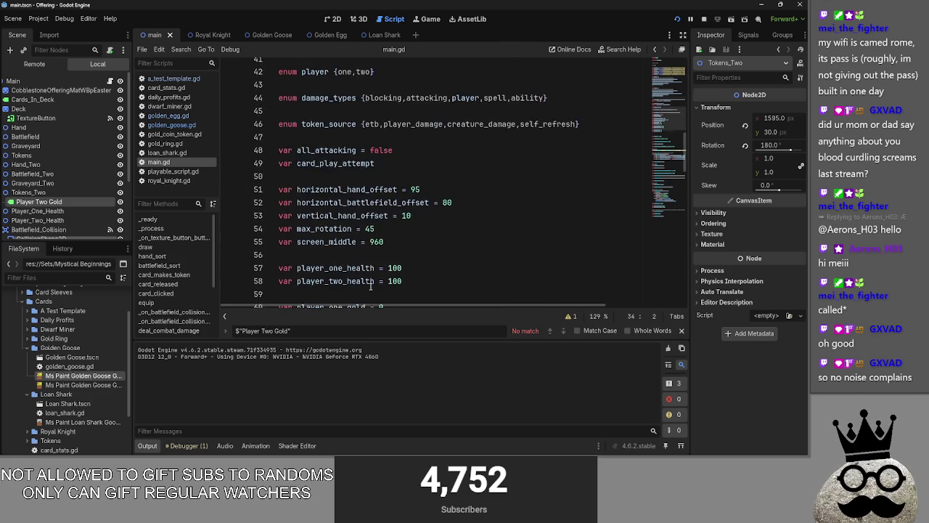
{"action": "scroll", "coordinate": [291, 196], "scroll_direction": "down", "scroll_amount": 4}
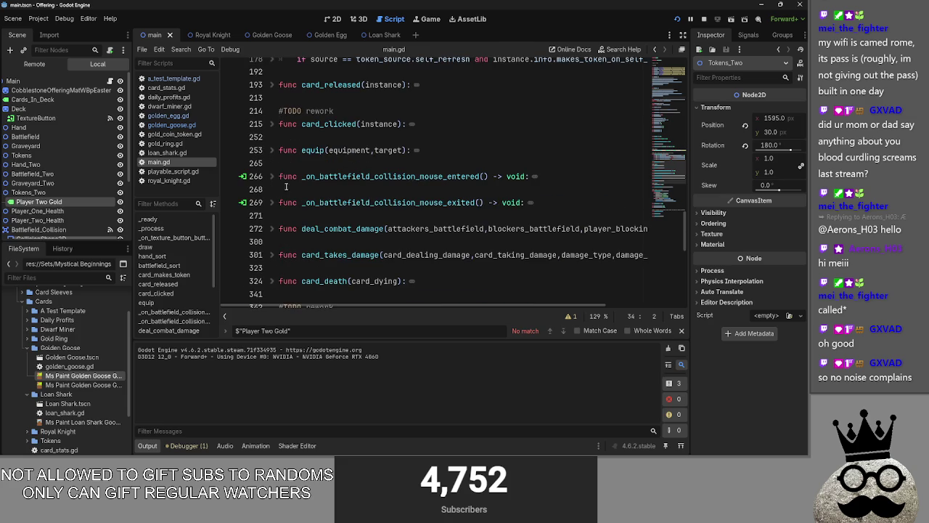
{"action": "left_click", "coordinate": [271, 125]}
{"action": "left_click", "coordinate": [271, 125]}
{"action": "left_click", "coordinate": [270, 125]}
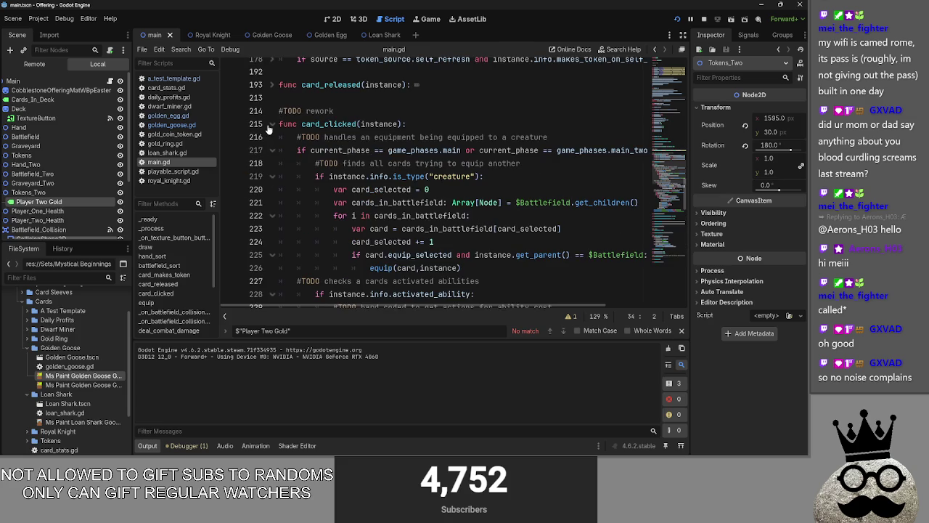
{"action": "left_click", "coordinate": [270, 125]}
{"action": "left_click", "coordinate": [263, 151]}
{"action": "left_click", "coordinate": [280, 137]}
{"action": "scroll", "coordinate": [272, 156], "scroll_direction": "down", "scroll_amount": 1}
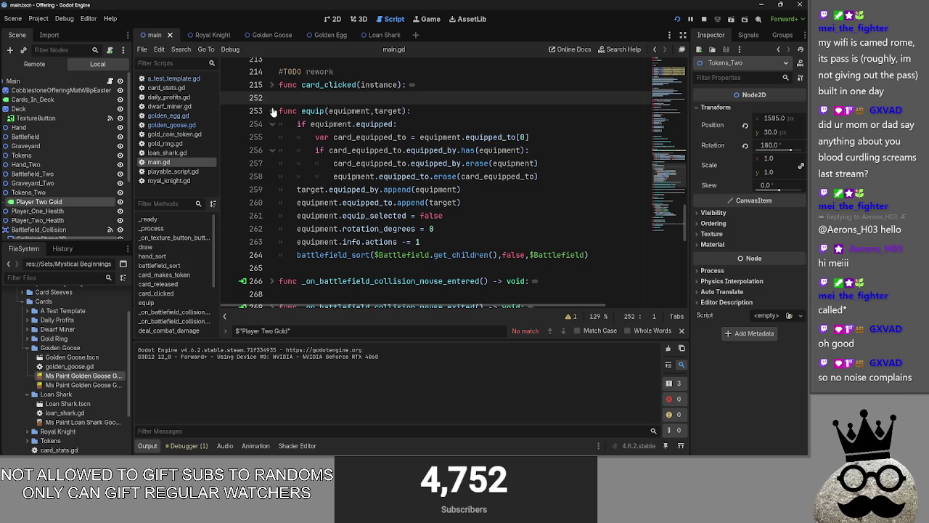
Step: Select lines 255–258 inside equip's already-equipped check, then clear the selection
{"action": "mouse_move", "coordinate": [549, 172]}
{"action": "left_mouse_down"}
{"action": "mouse_move", "coordinate": [319, 150]}
{"action": "mouse_move", "coordinate": [319, 137]}
{"action": "mouse_move", "coordinate": [283, 124]}
{"action": "left_mouse_up"}
{"action": "left_click", "coordinate": [570, 184]}
{"action": "mouse_move", "coordinate": [540, 177]}
{"action": "left_mouse_down"}
{"action": "mouse_move", "coordinate": [287, 125]}
{"action": "mouse_move", "coordinate": [327, 150]}
{"action": "mouse_move", "coordinate": [280, 138]}
{"action": "left_mouse_up"}
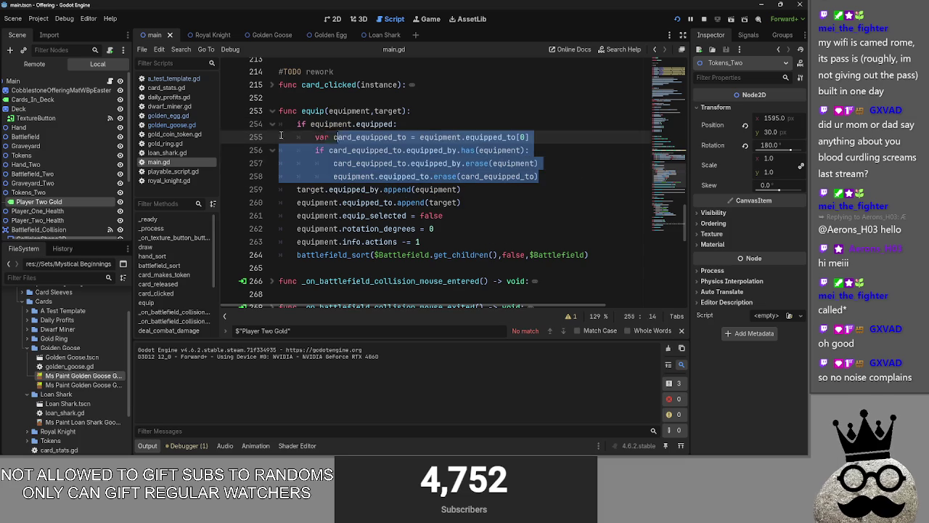
{"action": "left_click", "coordinate": [484, 115]}
Step: Switch from the Godot editor to the Discord window
{"action": "key", "text": "alt+Tab"}
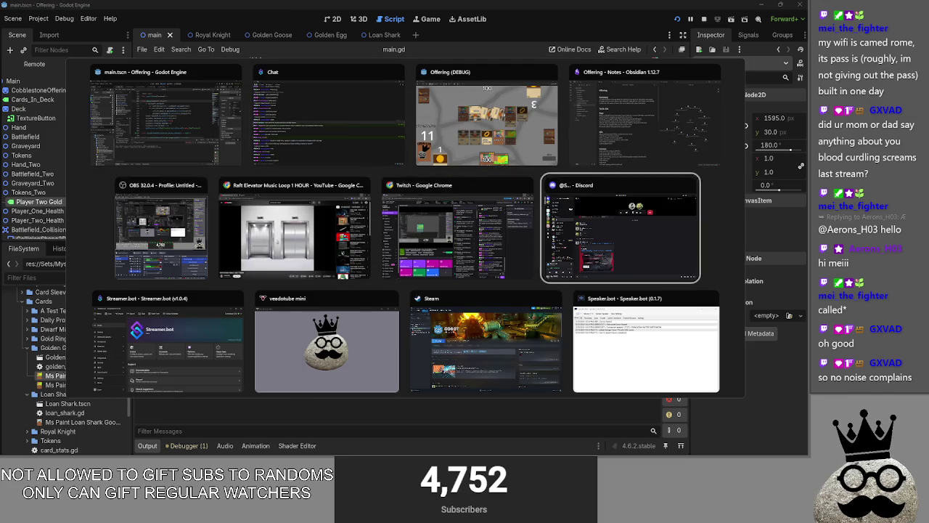
{"action": "key", "text": "Escape"}
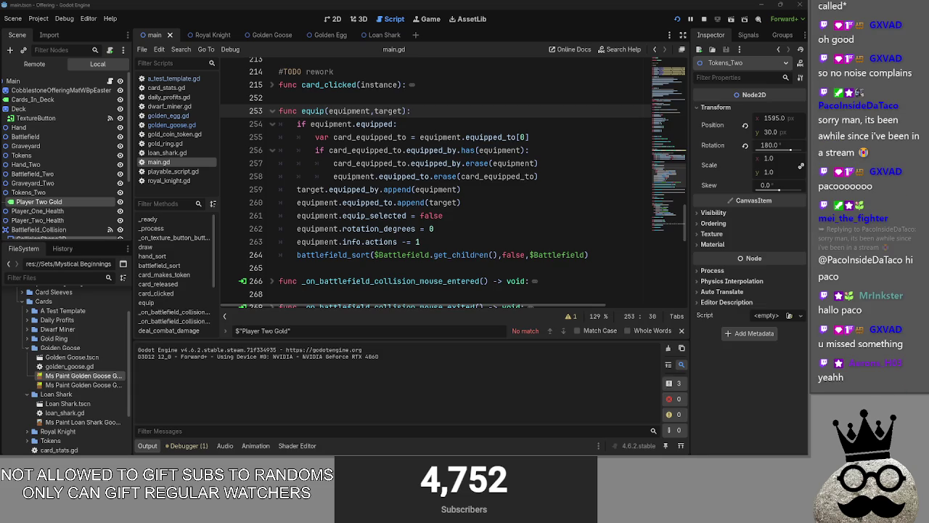
{"action": "key", "text": "alt+Tab"}
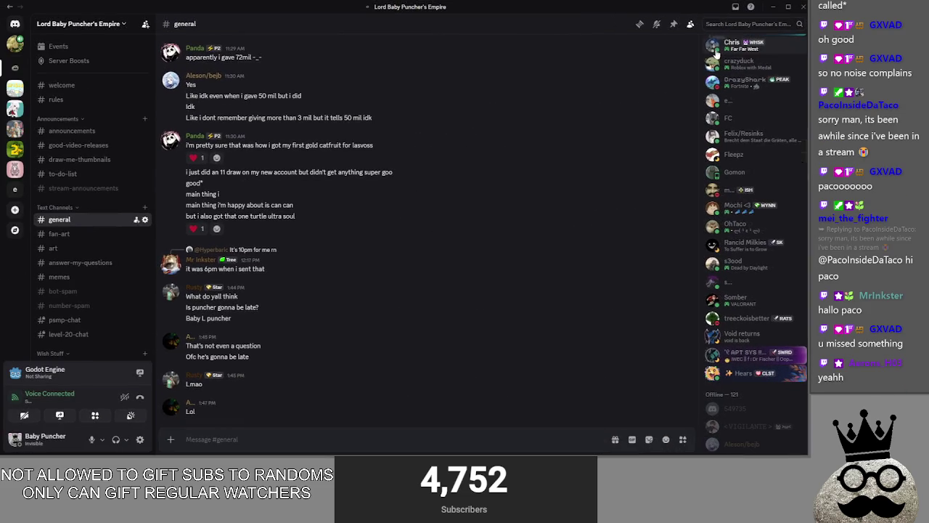
Step: View a member's profile card, scroll the member list up, and open the server options menu
{"action": "left_click", "coordinate": [788, 207]}
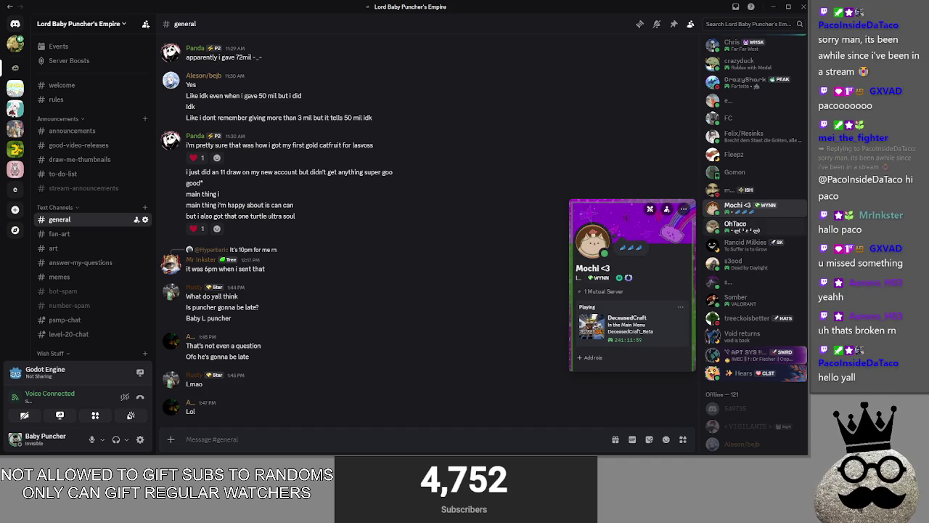
{"action": "scroll", "coordinate": [752, 262], "scroll_direction": "up", "scroll_amount": 10}
{"action": "scroll", "coordinate": [751, 263], "scroll_direction": "up", "scroll_amount": 2}
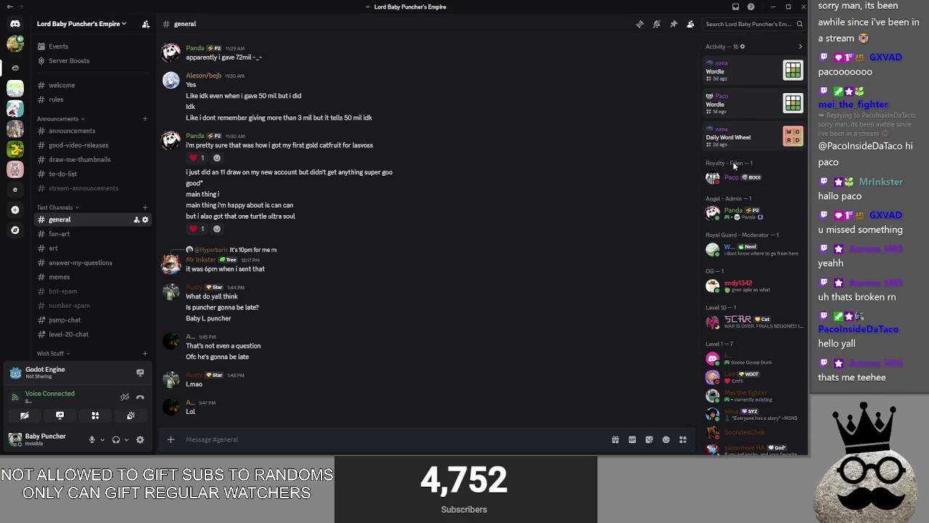
{"action": "left_click", "coordinate": [82, 24]}
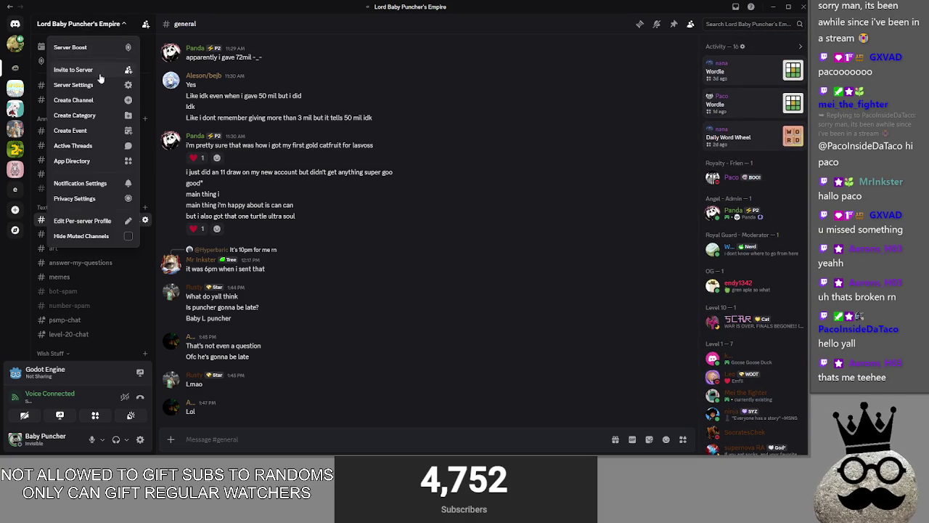
Step: In Server Settings, view the Royalty role's Manage Members list, then switch back to Godot
{"action": "left_click", "coordinate": [74, 85]}
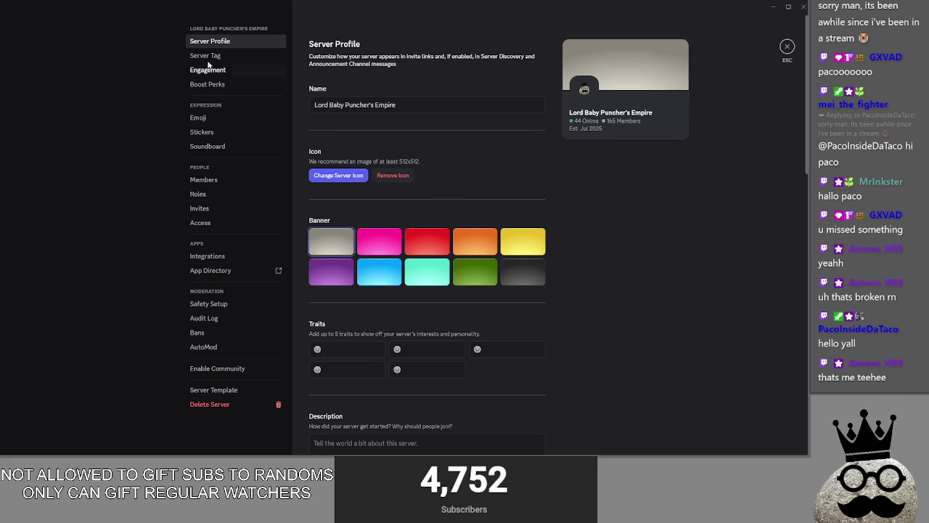
{"action": "left_click", "coordinate": [226, 181]}
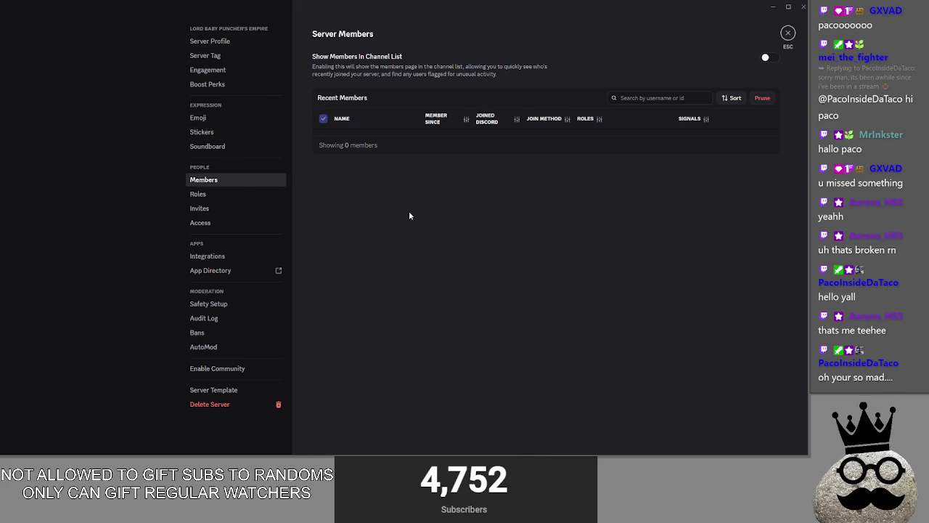
{"action": "left_click", "coordinate": [197, 193]}
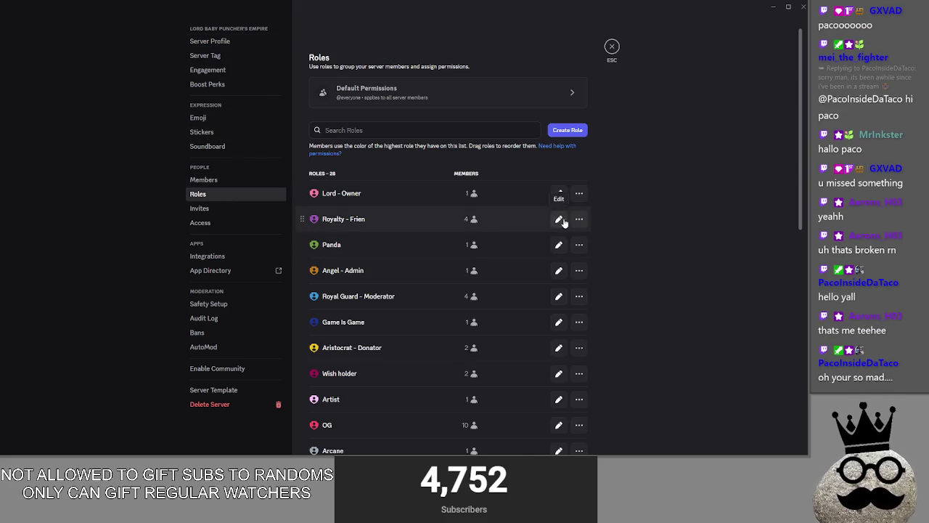
{"action": "left_click", "coordinate": [615, 216]}
{"action": "left_click", "coordinate": [573, 71]}
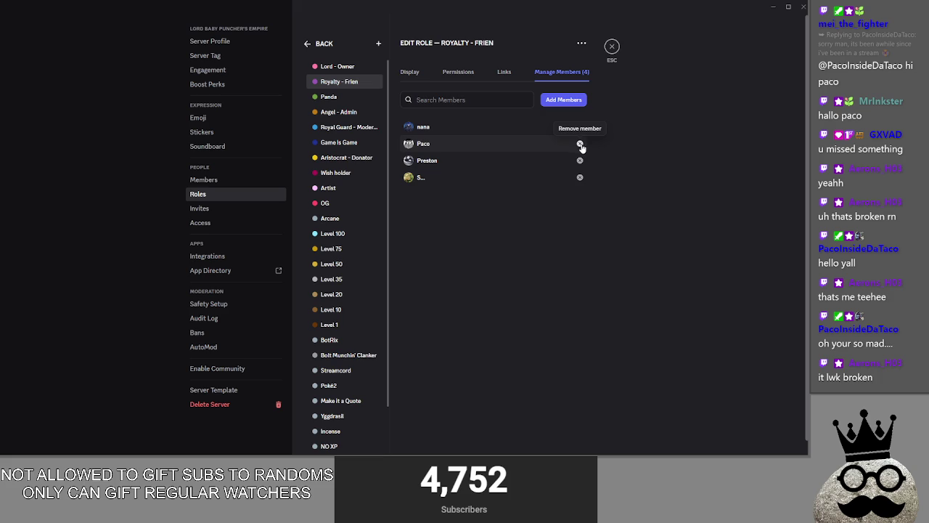
{"action": "left_click_drag", "start_coordinate": [609, 13], "coordinate": [535, 31]}
{"action": "key", "text": "alt+Tab"}
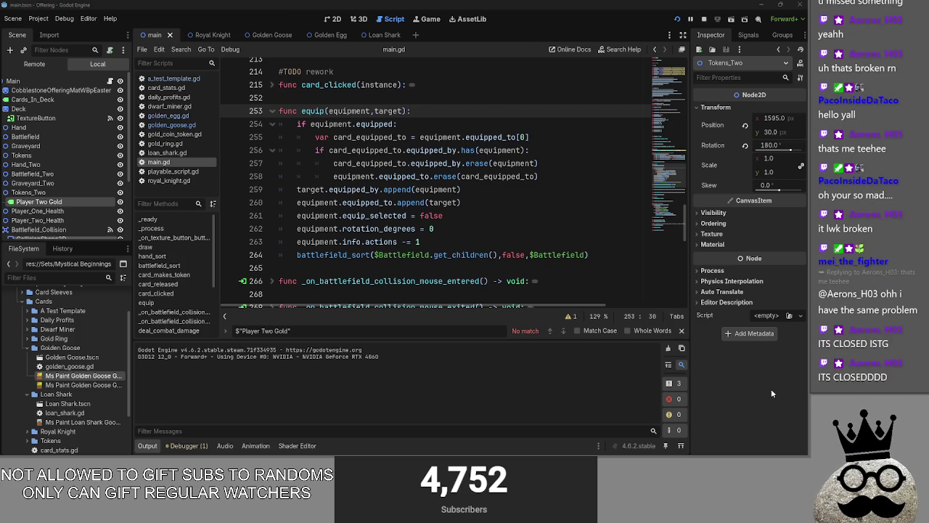
Step: Place the caret on blank line 252 above the equip function header
{"action": "left_click", "coordinate": [430, 102]}
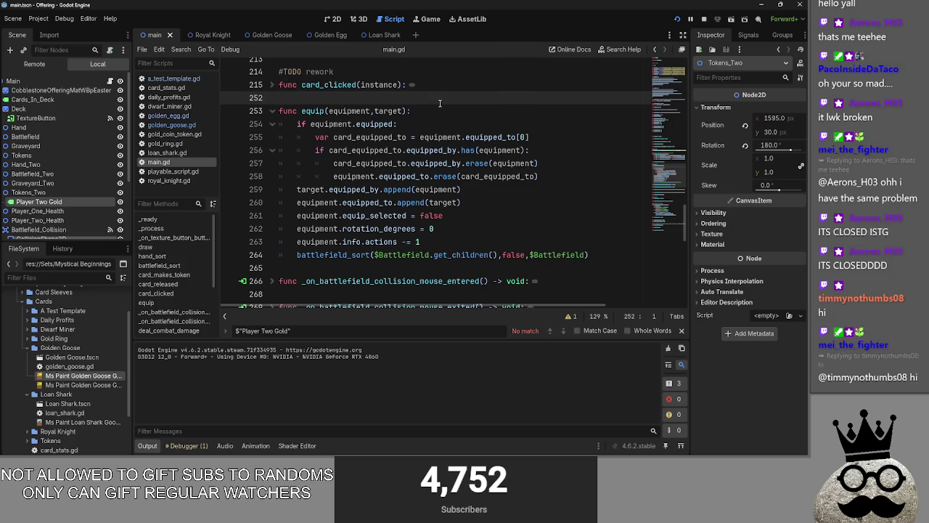
{"action": "key", "text": "super"}
{"action": "left_click", "coordinate": [458, 104]}
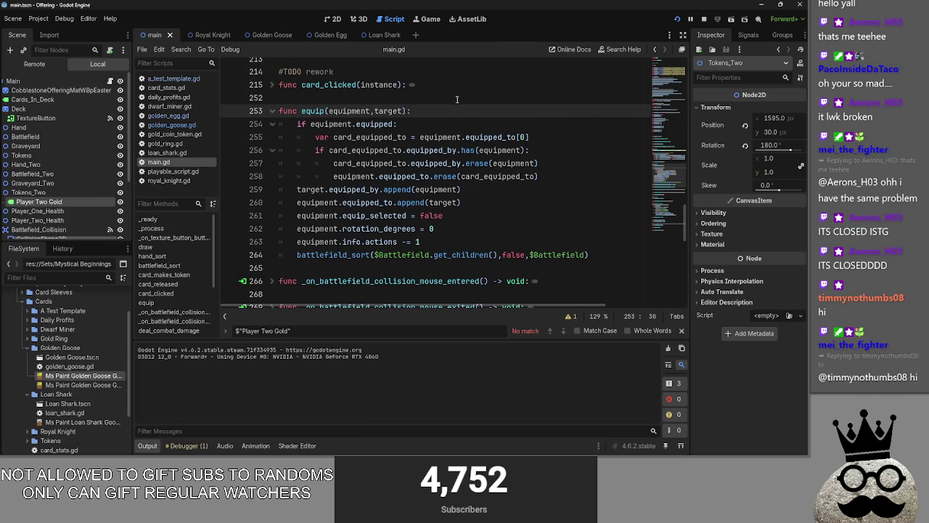
{"action": "left_click", "coordinate": [458, 104]}
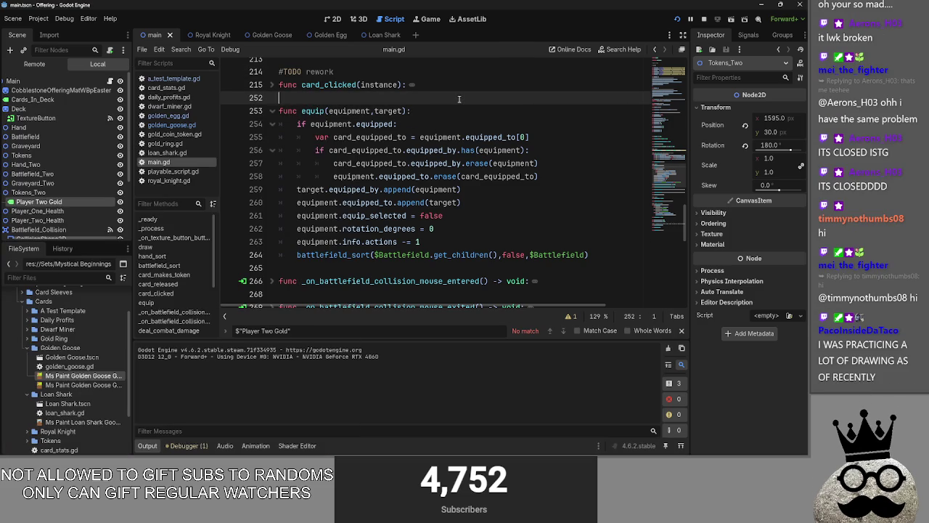
Step: Switch to the Discord window and maximise it to fill the screen
{"action": "key", "text": "alt+Tab"}
{"action": "key", "text": "alt+Tab"}
{"action": "key", "text": "alt+Tab"}
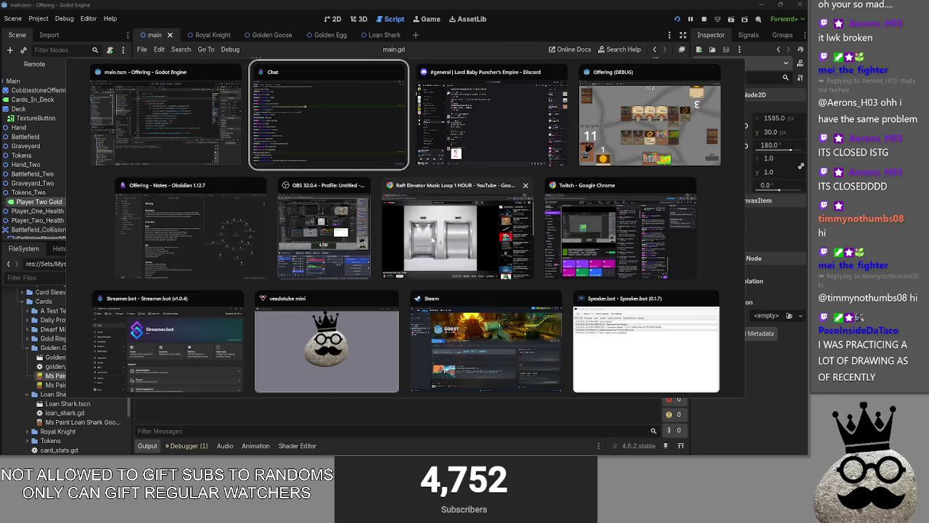
{"action": "left_click", "coordinate": [428, 164]}
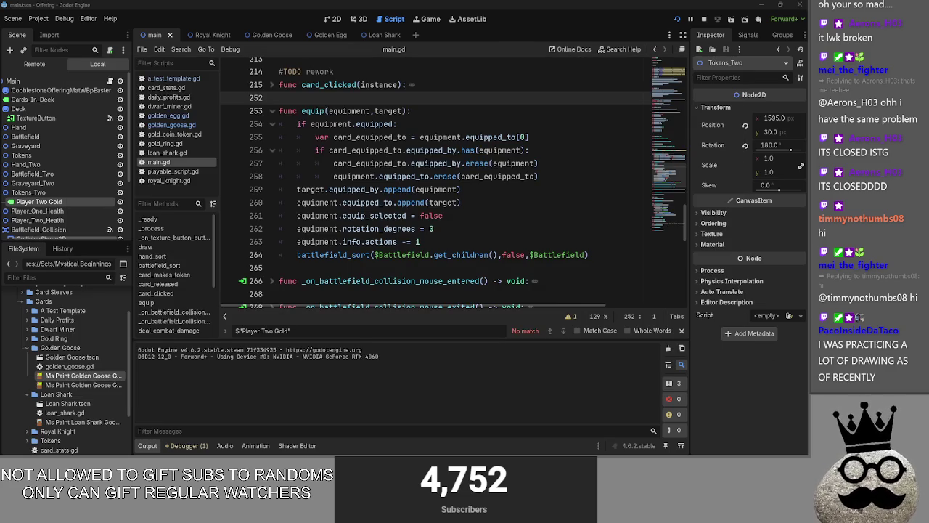
{"action": "double_click", "coordinate": [735, 64]}
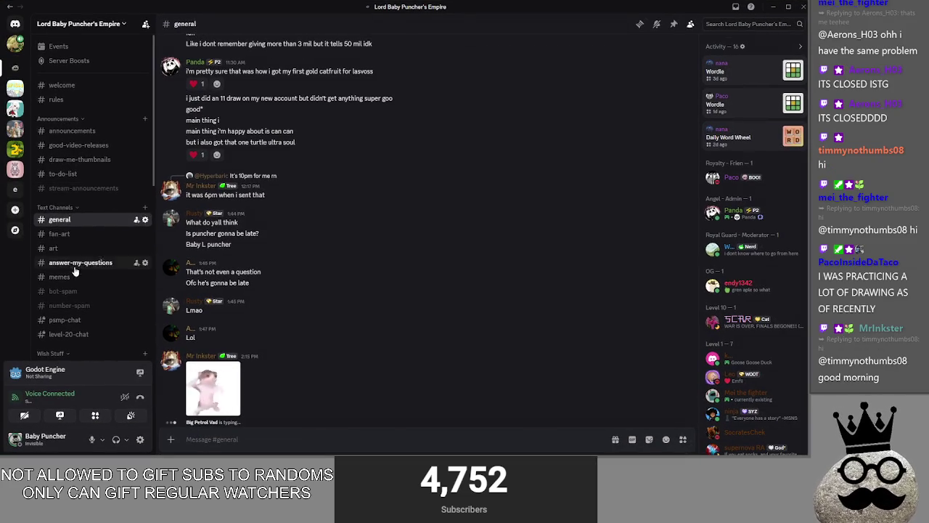
Step: Browse the fan-art and art channels, viewing the dark artwork full size, then close it
{"action": "left_click", "coordinate": [58, 149]}
{"action": "left_click", "coordinate": [53, 164]}
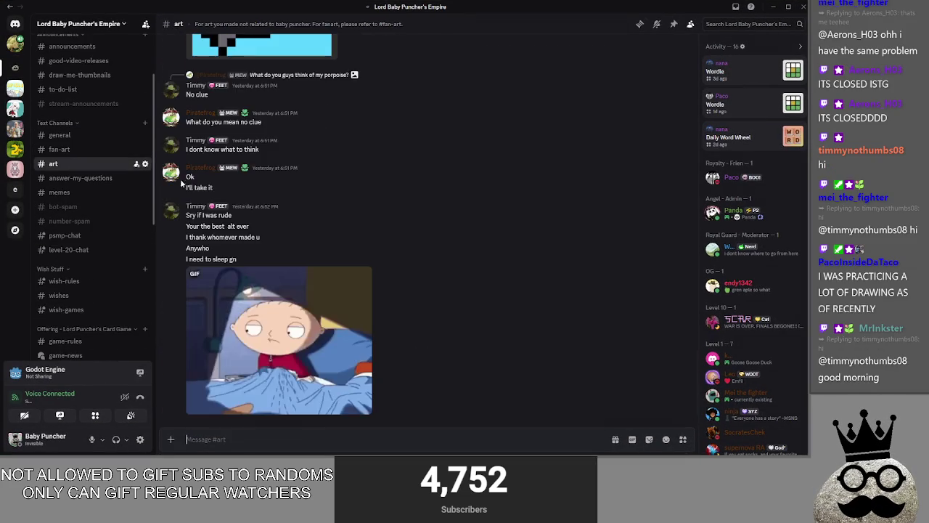
{"action": "scroll", "coordinate": [384, 259], "scroll_direction": "up", "scroll_amount": 10}
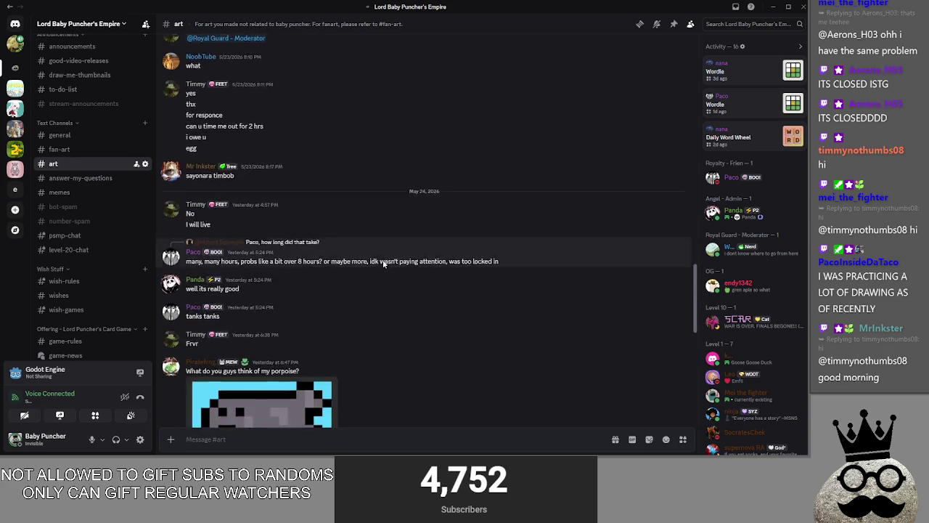
{"action": "left_click", "coordinate": [261, 255]}
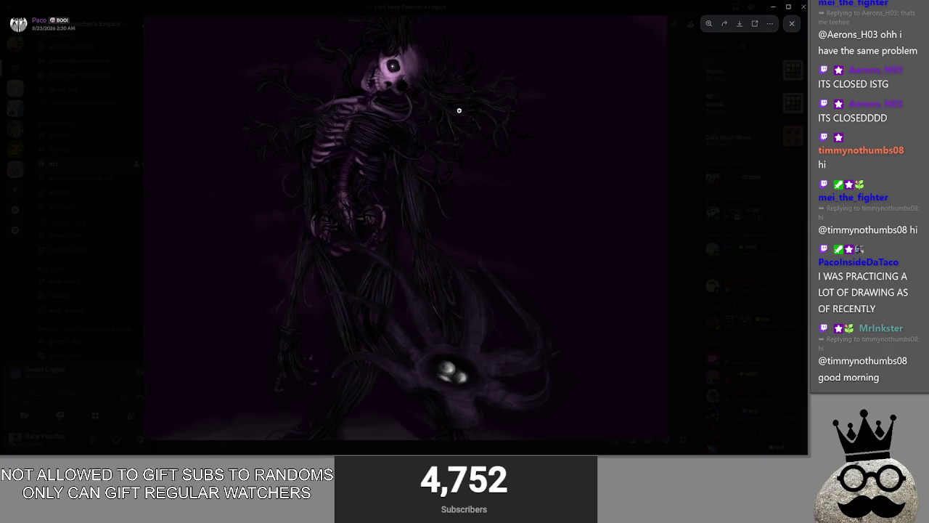
{"action": "scroll", "coordinate": [331, 148], "scroll_direction": "up", "scroll_amount": 5}
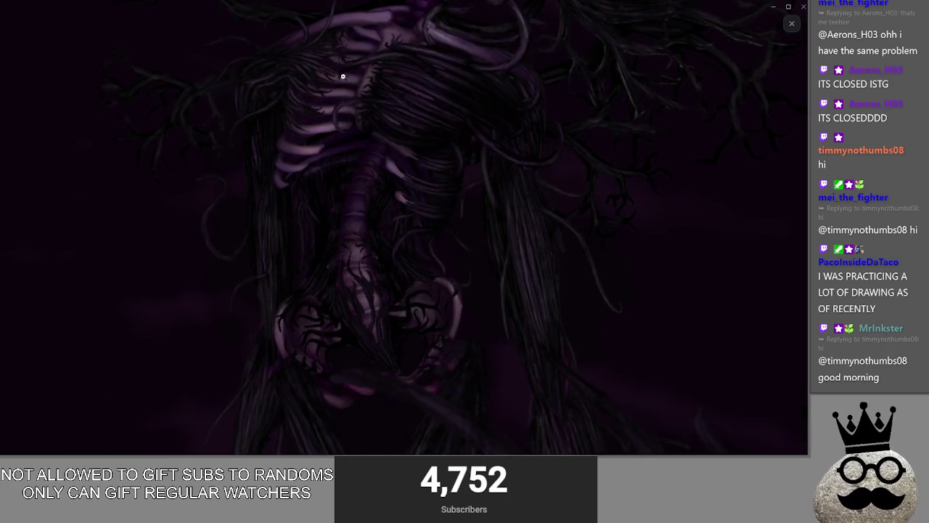
{"action": "scroll", "coordinate": [391, 165], "scroll_direction": "down", "scroll_amount": 5}
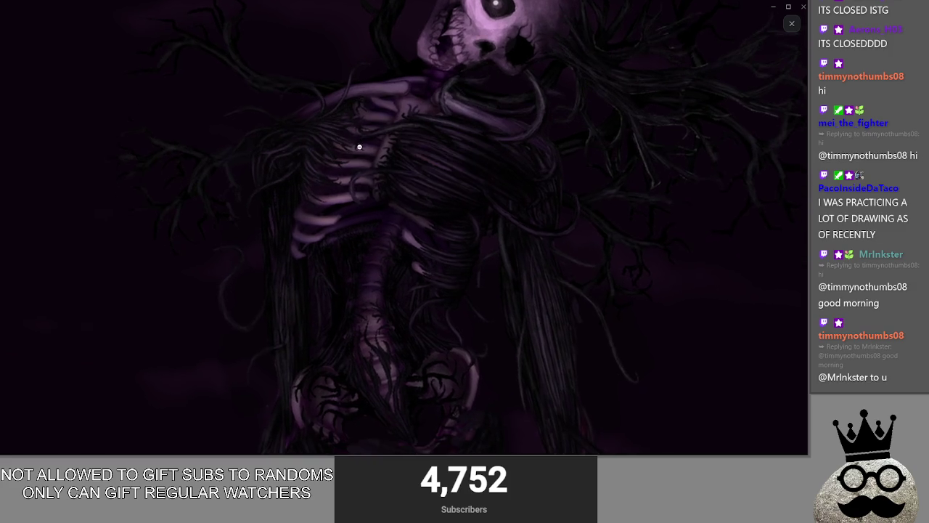
{"action": "scroll", "coordinate": [404, 135], "scroll_direction": "down", "scroll_amount": 5}
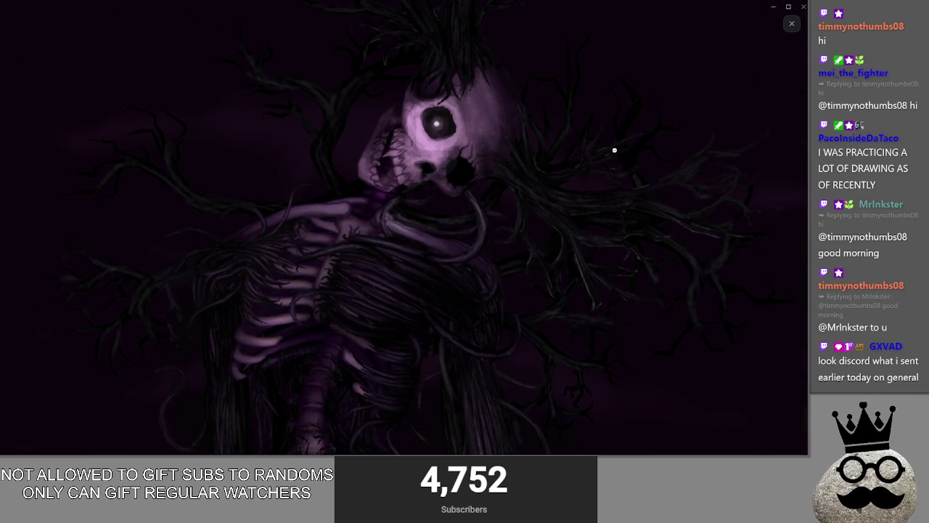
{"action": "left_click", "coordinate": [791, 24]}
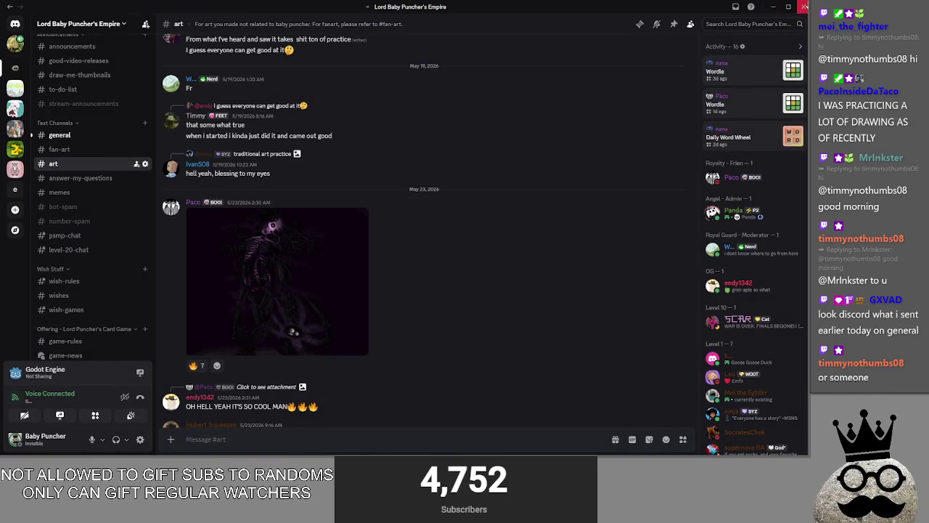
Step: Restore the Discord window, return to Godot, and position the shared photo window over the editor
{"action": "left_click", "coordinate": [788, 7]}
{"action": "key", "text": "alt+Tab"}
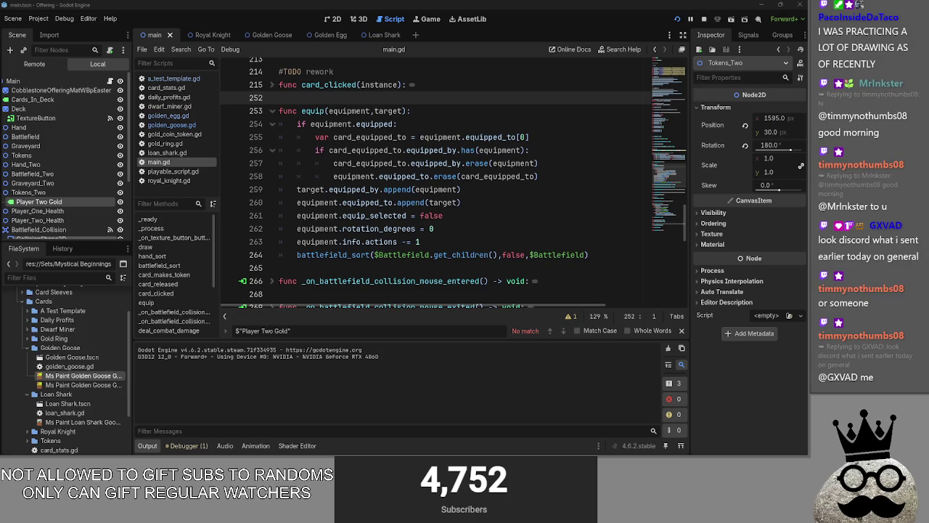
{"action": "left_click_drag", "start_coordinate": [900, 12], "coordinate": [591, 12]}
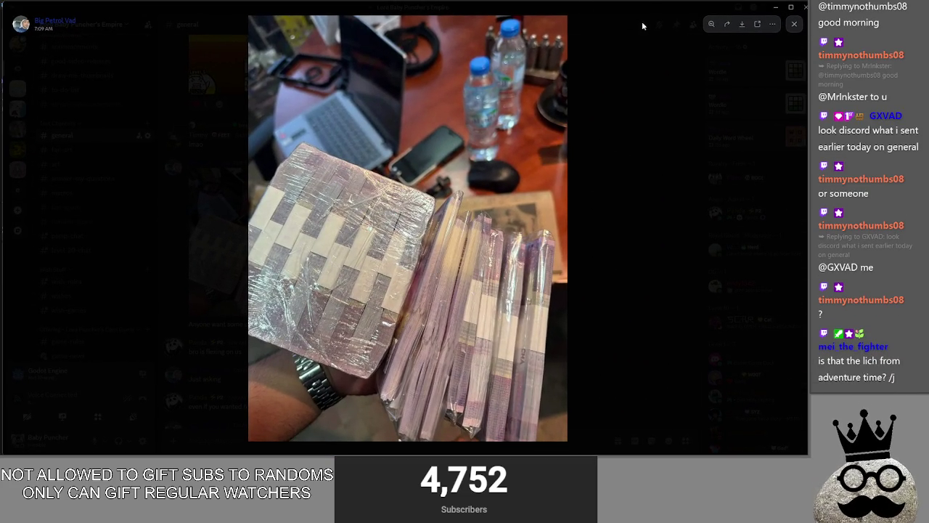
{"action": "mouse_move", "coordinate": [652, 14]}
{"action": "left_mouse_down"}
{"action": "mouse_move", "coordinate": [643, 17]}
{"action": "mouse_move", "coordinate": [654, 0]}
{"action": "left_mouse_up"}
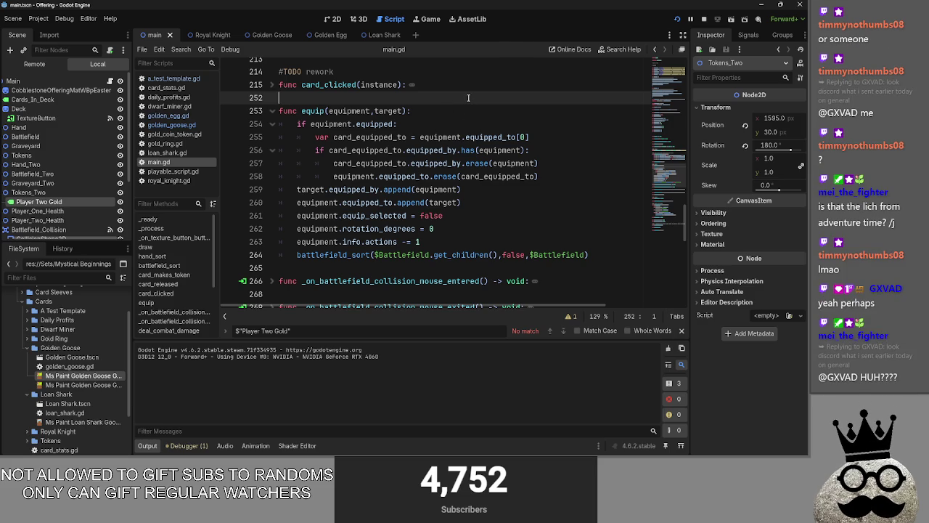
Step: Fold the equip function, check the running game, and return to main.gd
{"action": "left_click", "coordinate": [275, 111]}
{"action": "scroll", "coordinate": [466, 139], "scroll_direction": "down", "scroll_amount": 6}
{"action": "scroll", "coordinate": [466, 138], "scroll_direction": "down", "scroll_amount": 2}
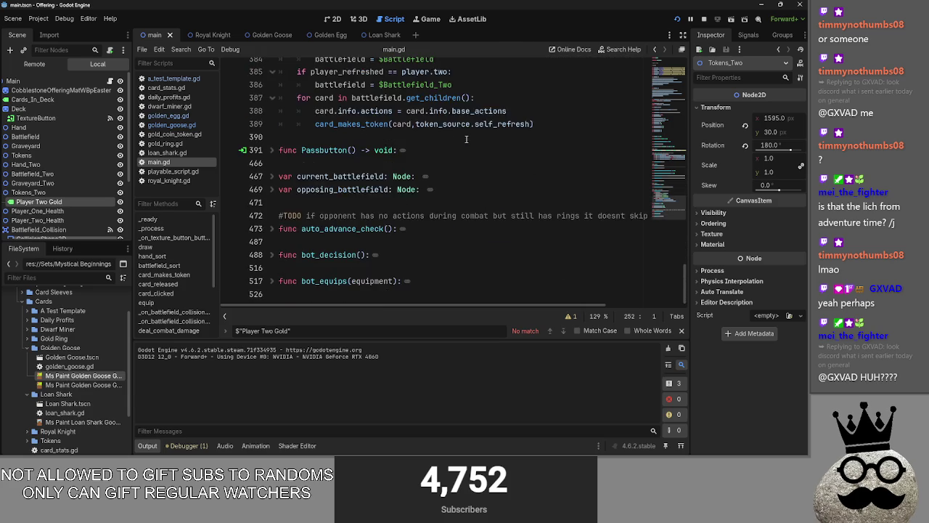
{"action": "key", "text": "alt+Tab"}
{"action": "key", "text": "Tab"}
{"action": "key", "text": "Tab"}
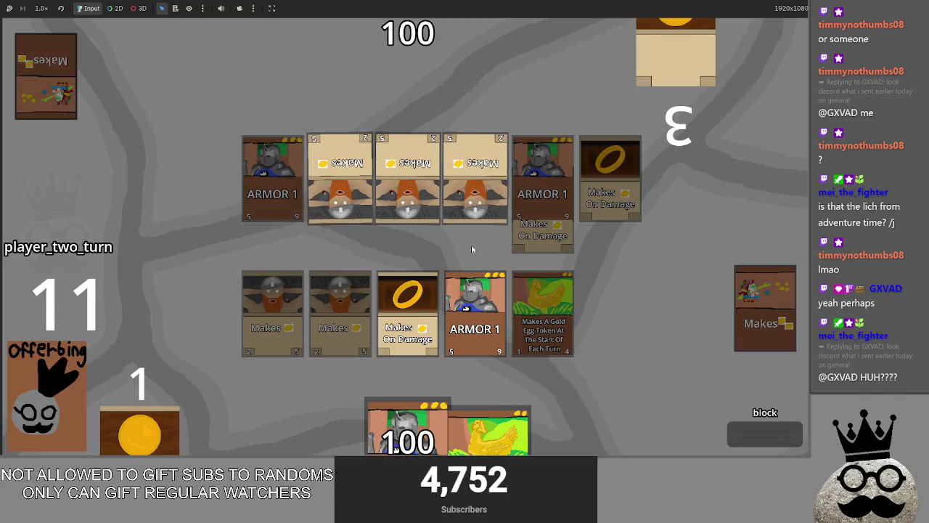
{"action": "key", "text": "alt+Tab"}
Step: Collapse card_makes_token, unfold battlefield_sort, and select its equipment block at lines 126–132
{"action": "scroll", "coordinate": [363, 190], "scroll_direction": "up", "scroll_amount": 6}
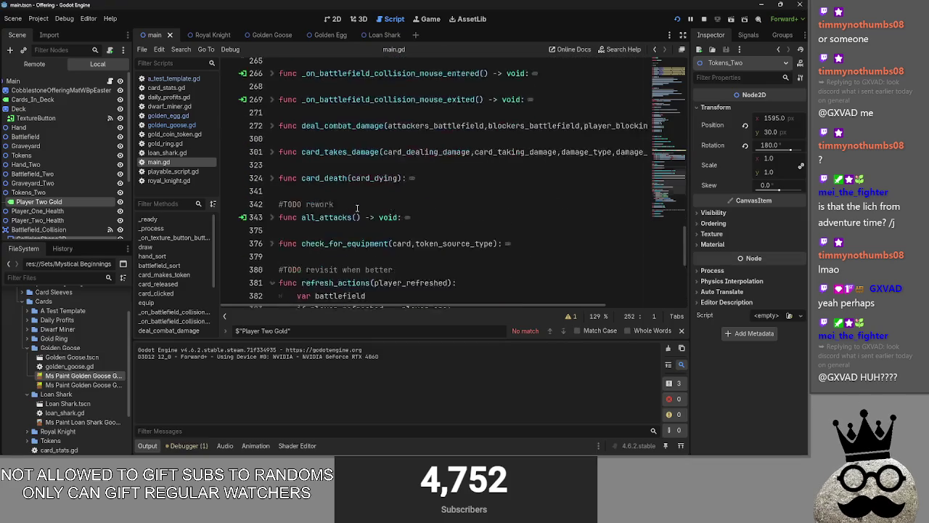
{"action": "scroll", "coordinate": [315, 181], "scroll_direction": "down", "scroll_amount": 3}
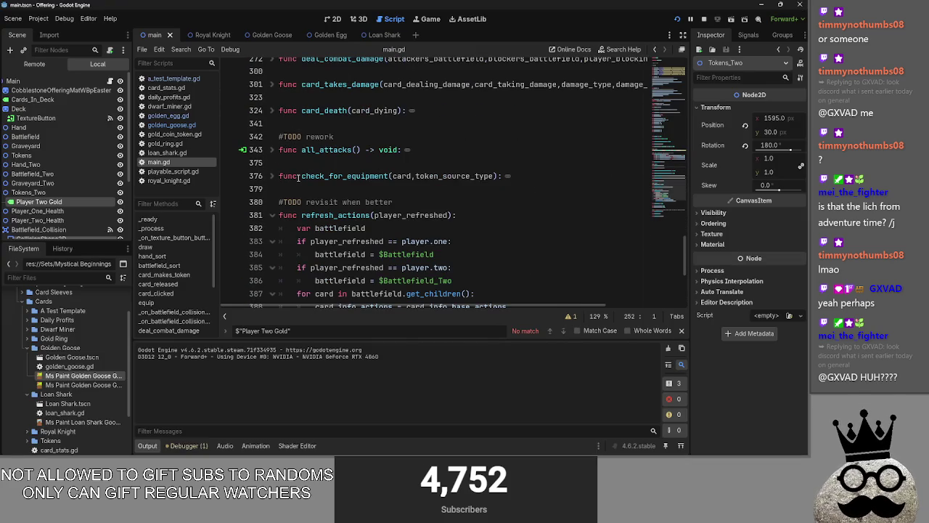
{"action": "scroll", "coordinate": [301, 178], "scroll_direction": "up", "scroll_amount": 6}
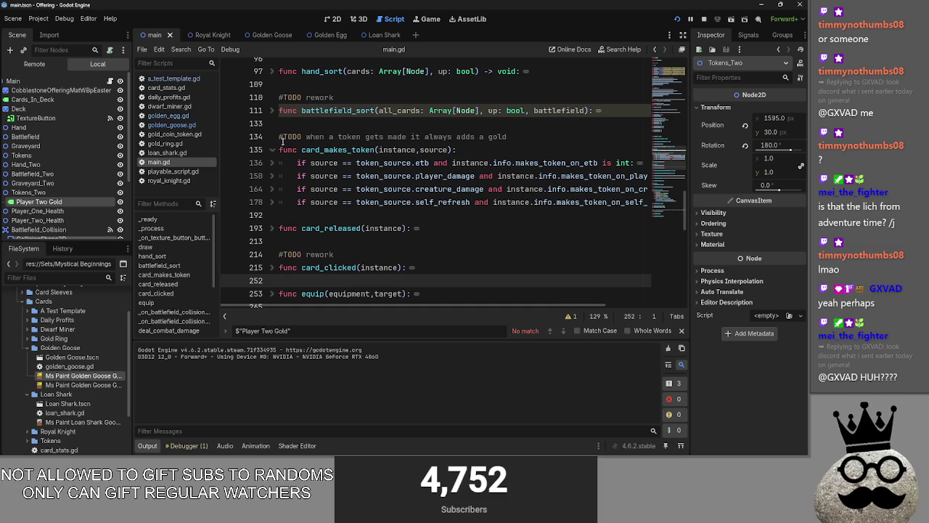
{"action": "left_click", "coordinate": [272, 150]}
{"action": "scroll", "coordinate": [295, 180], "scroll_direction": "up", "scroll_amount": 3}
{"action": "left_click", "coordinate": [273, 227]}
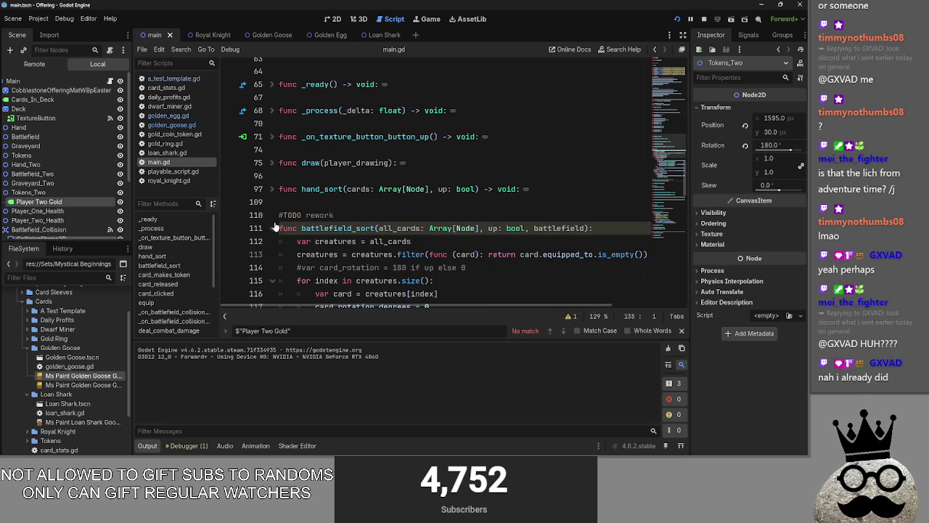
{"action": "scroll", "coordinate": [476, 284], "scroll_direction": "down", "scroll_amount": 6}
{"action": "mouse_move", "coordinate": [476, 284]}
{"action": "left_mouse_down"}
{"action": "mouse_move", "coordinate": [406, 267]}
{"action": "mouse_move", "coordinate": [299, 190]}
{"action": "mouse_move", "coordinate": [282, 189]}
{"action": "left_mouse_up"}
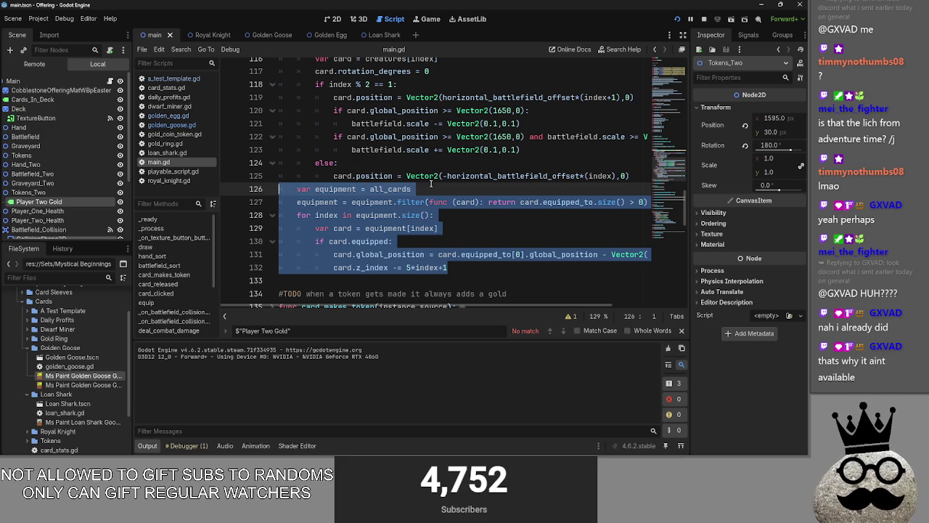
Step: Try replacing and deleting the selected lines 126–132, undoing each change
{"action": "type", "text": "#"}
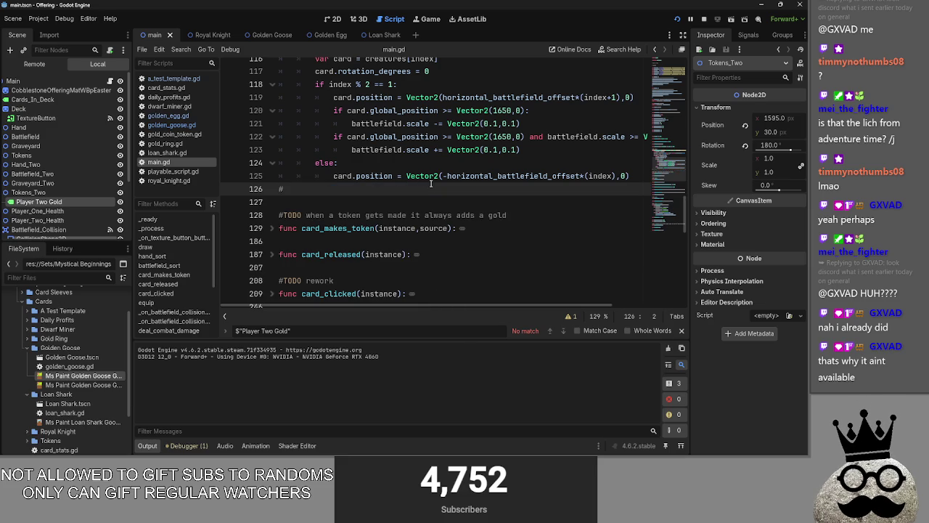
{"action": "key", "text": "ctrl+z"}
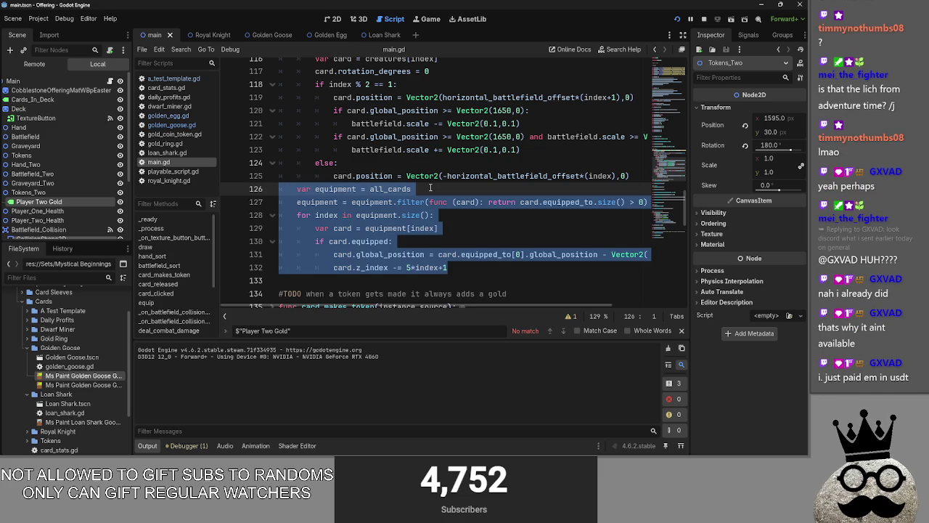
{"action": "key", "text": "Delete"}
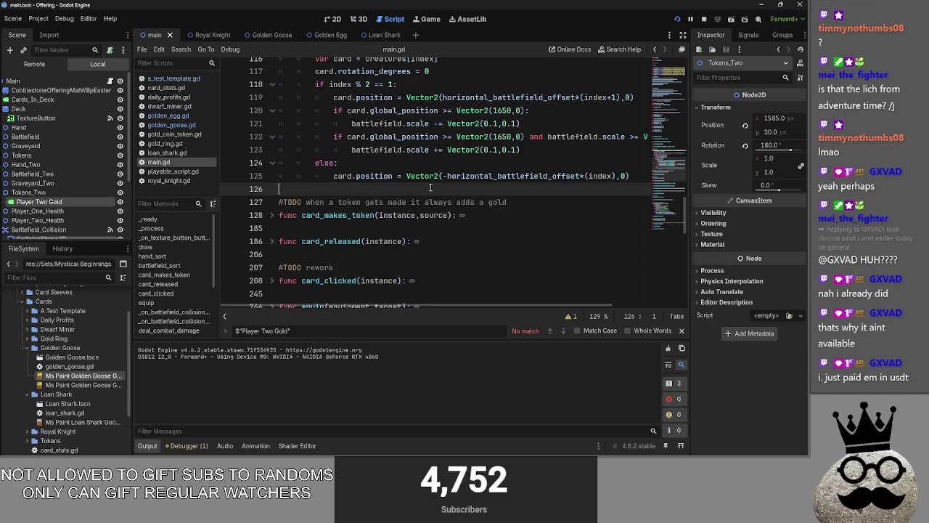
{"action": "key", "text": "ctrl+z"}
{"action": "right_click", "coordinate": [429, 186]}
{"action": "key", "text": "Escape"}
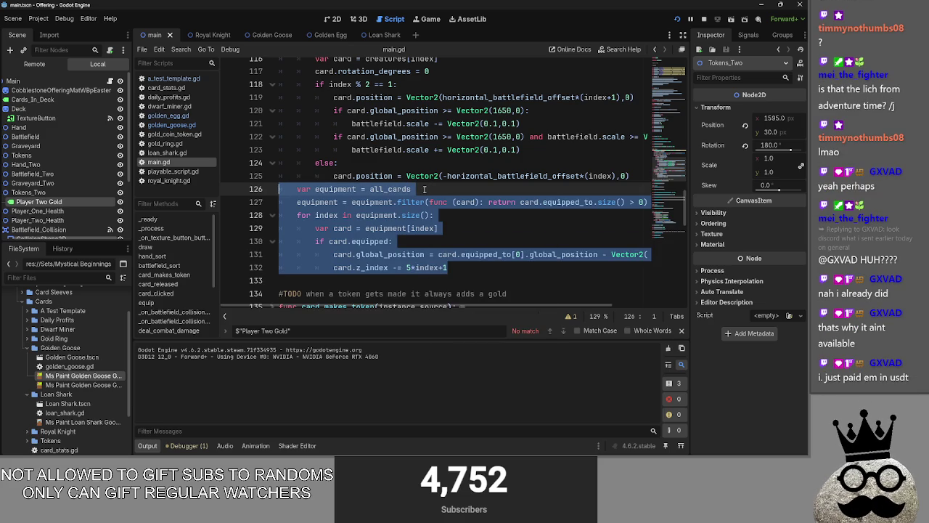
{"action": "key", "text": "Delete"}
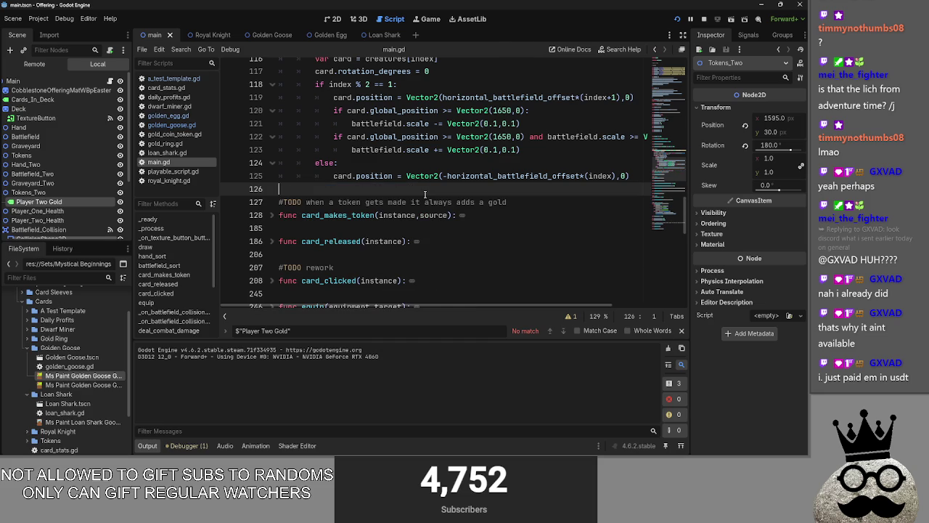
{"action": "key", "text": "ctrl+z"}
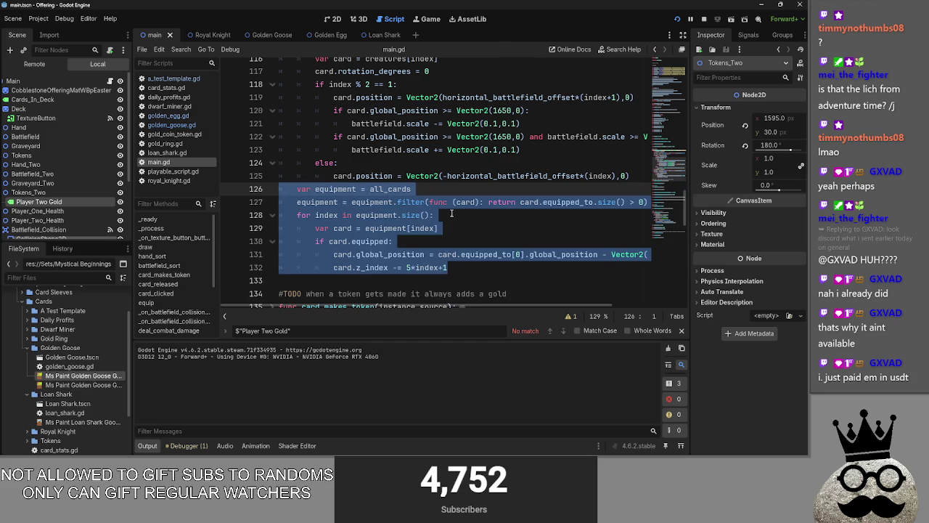
Step: Reselect lines 126–132 and undo an accidental backspace and stray typing
{"action": "left_click_drag", "start_coordinate": [472, 267], "coordinate": [286, 188]}
{"action": "scroll", "coordinate": [329, 229], "scroll_direction": "up", "scroll_amount": 1}
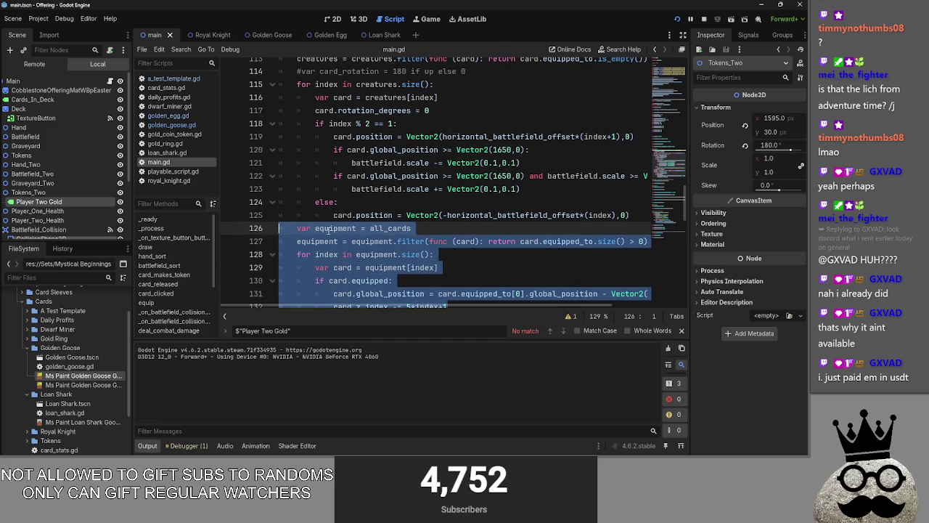
{"action": "scroll", "coordinate": [329, 230], "scroll_direction": "up", "scroll_amount": 1}
{"action": "scroll", "coordinate": [329, 229], "scroll_direction": "down", "scroll_amount": 3}
{"action": "scroll", "coordinate": [329, 230], "scroll_direction": "up", "scroll_amount": 4}
{"action": "scroll", "coordinate": [329, 229], "scroll_direction": "down", "scroll_amount": 2}
{"action": "scroll", "coordinate": [329, 229], "scroll_direction": "down", "scroll_amount": 1}
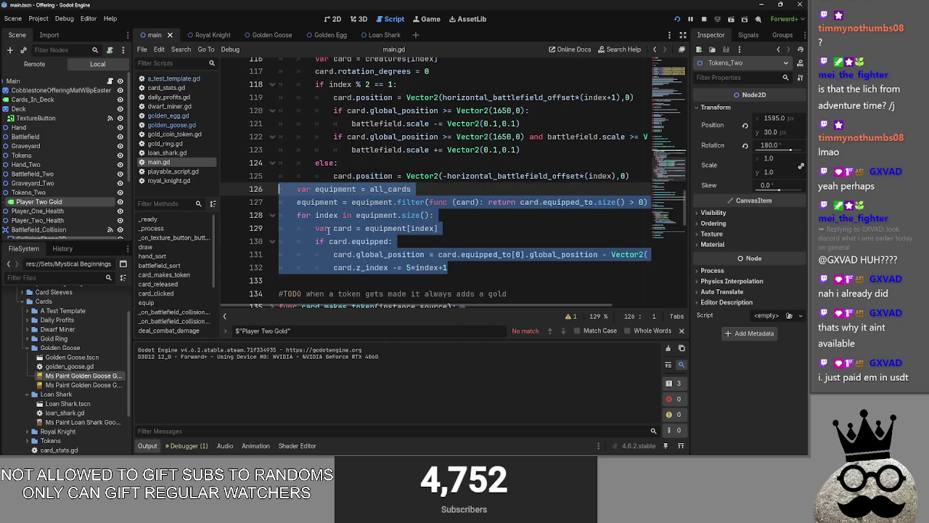
{"action": "key", "text": "BackSpace"}
{"action": "type", "text": "Kz"}
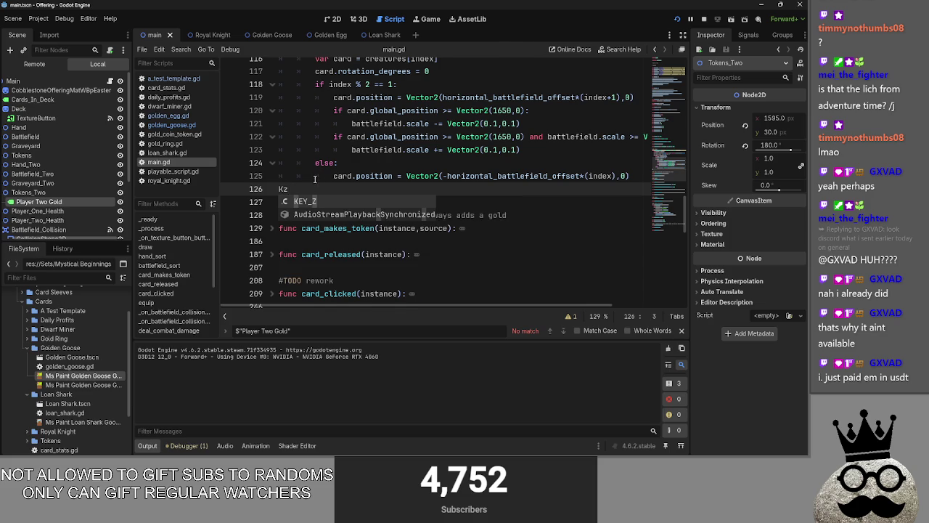
{"action": "key", "text": "ctrl+z"}
{"action": "key", "text": "ctrl+z"}
{"action": "key", "text": "ctrl+z"}
{"action": "key", "text": "ctrl+z"}
{"action": "key", "text": "ctrl+z"}
{"action": "key", "text": "ctrl+z"}
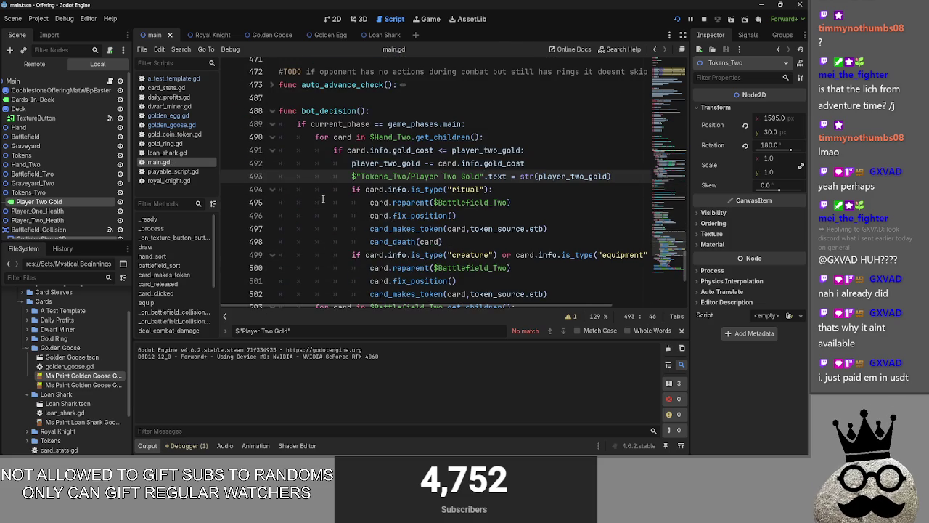
{"action": "key", "text": "ctrl+z"}
{"action": "key", "text": "ctrl+z"}
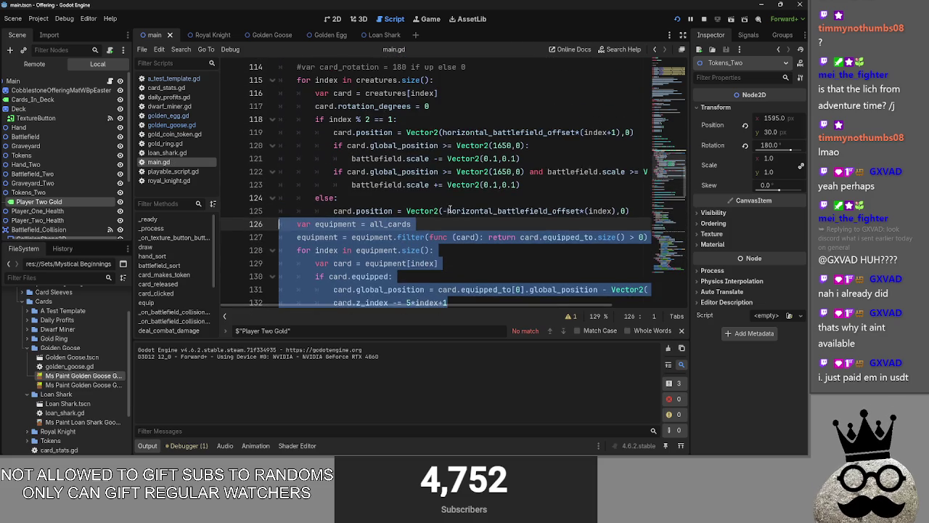
Step: Comment out lines 126–132 with Ctrl+K and move to the empty line below
{"action": "scroll", "coordinate": [450, 203], "scroll_direction": "down", "scroll_amount": 3}
{"action": "key", "text": "ctrl+k"}
{"action": "left_click", "coordinate": [460, 190]}
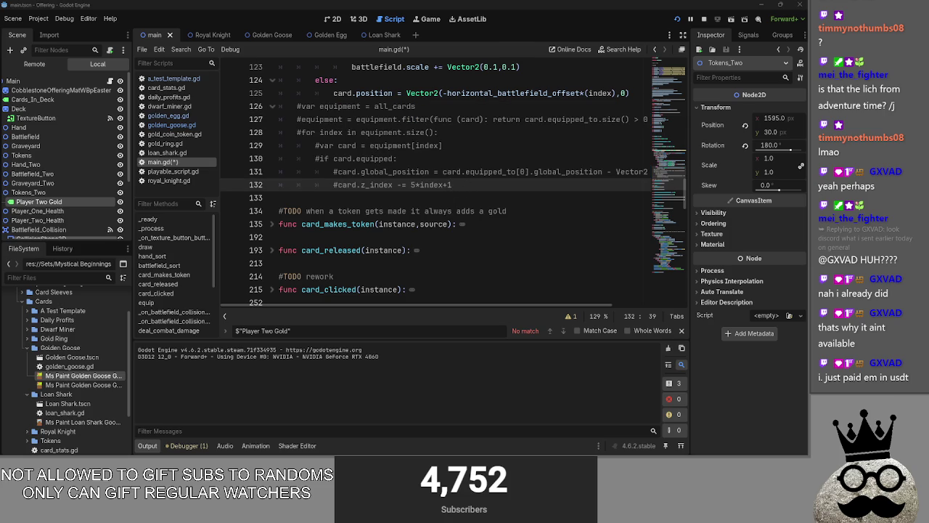
{"action": "left_click", "coordinate": [409, 200]}
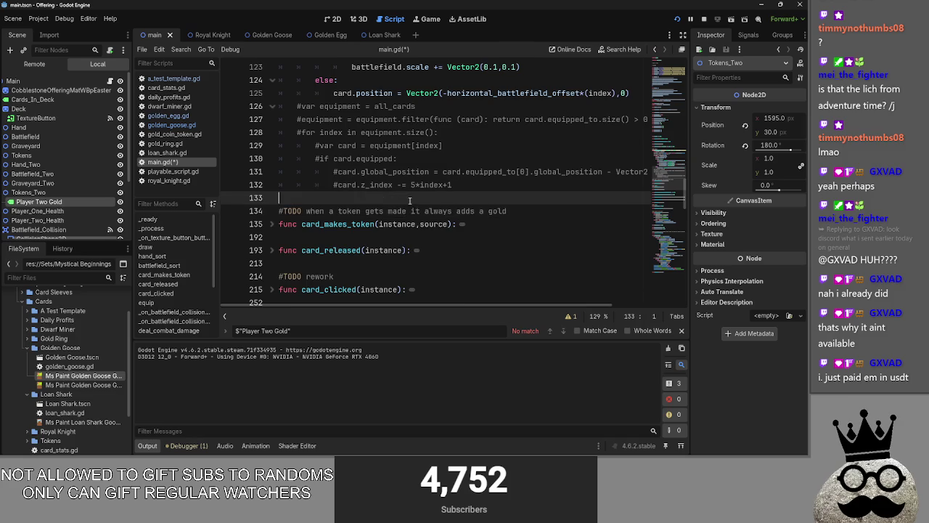
Step: Scroll through main.gd, folding battlefield_sort and toggling card_makes_token open and closed
{"action": "scroll", "coordinate": [450, 204], "scroll_direction": "up", "scroll_amount": 2}
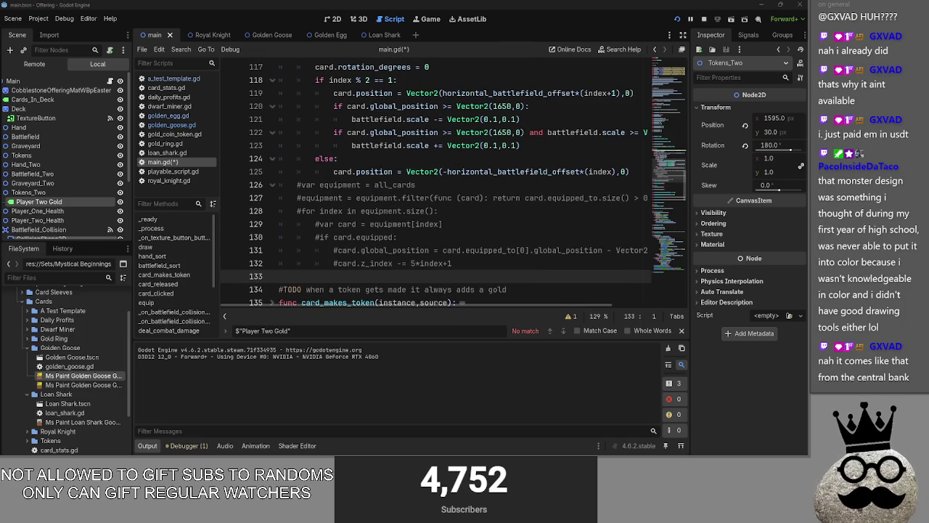
{"action": "scroll", "coordinate": [378, 252], "scroll_direction": "up", "scroll_amount": 5}
{"action": "scroll", "coordinate": [292, 230], "scroll_direction": "down", "scroll_amount": 5}
{"action": "scroll", "coordinate": [290, 218], "scroll_direction": "down", "scroll_amount": 5}
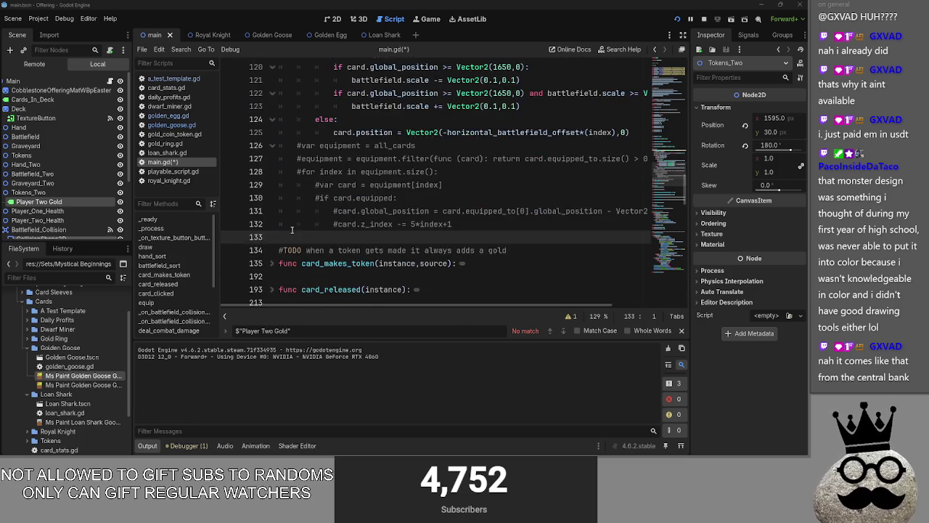
{"action": "scroll", "coordinate": [276, 172], "scroll_direction": "up", "scroll_amount": 2}
{"action": "scroll", "coordinate": [272, 160], "scroll_direction": "up", "scroll_amount": 3}
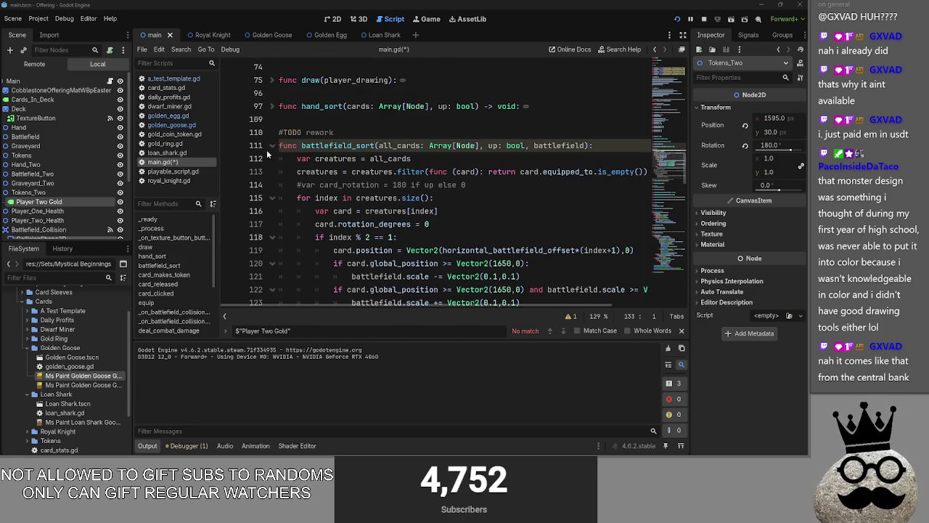
{"action": "left_click", "coordinate": [271, 145]}
{"action": "left_click", "coordinate": [274, 185]}
{"action": "left_click", "coordinate": [273, 185]}
{"action": "left_click", "coordinate": [322, 199]}
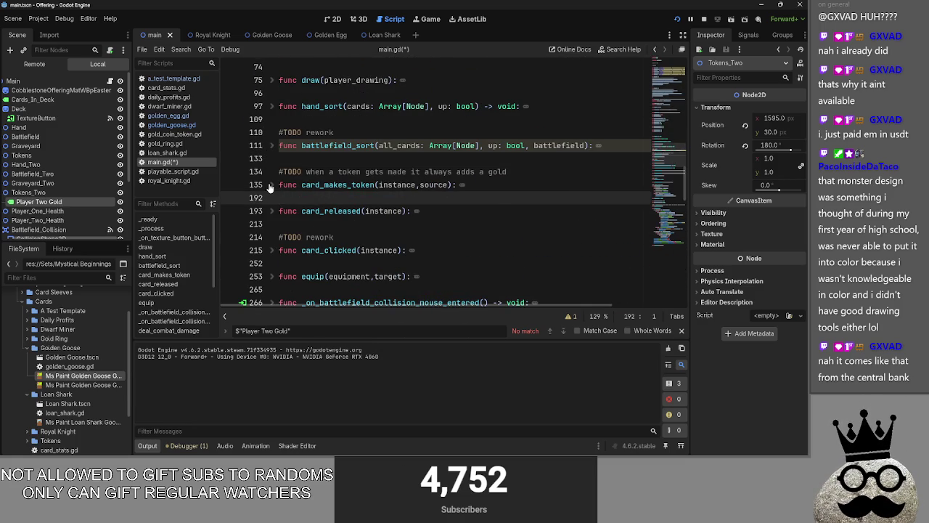
{"action": "left_click", "coordinate": [270, 185]}
{"action": "left_click", "coordinate": [271, 185]}
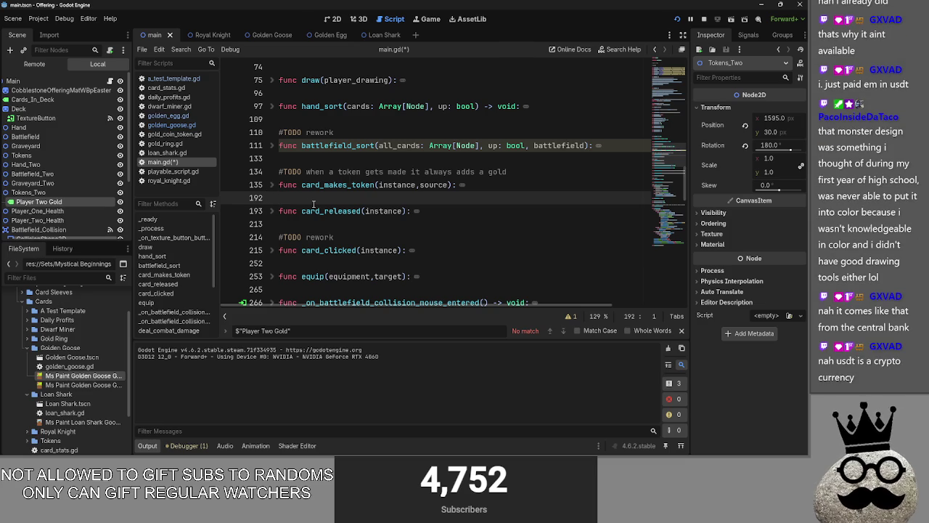
{"action": "left_click", "coordinate": [274, 185]}
{"action": "left_click", "coordinate": [273, 185]}
Step: Expand card_released to read its body, then collapse it again
{"action": "left_click", "coordinate": [271, 211]}
{"action": "left_click", "coordinate": [270, 211]}
{"action": "left_click", "coordinate": [285, 199]}
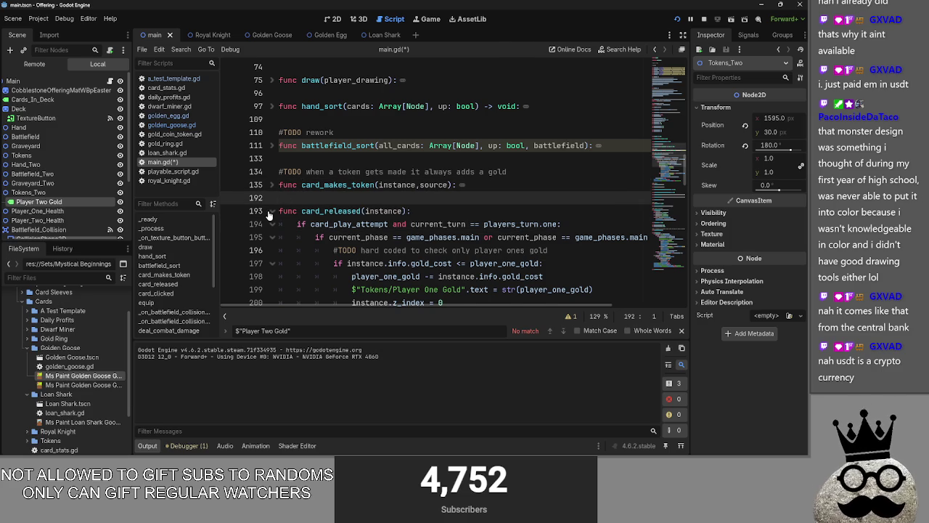
{"action": "left_click", "coordinate": [270, 211]}
{"action": "scroll", "coordinate": [354, 181], "scroll_direction": "down", "scroll_amount": 3}
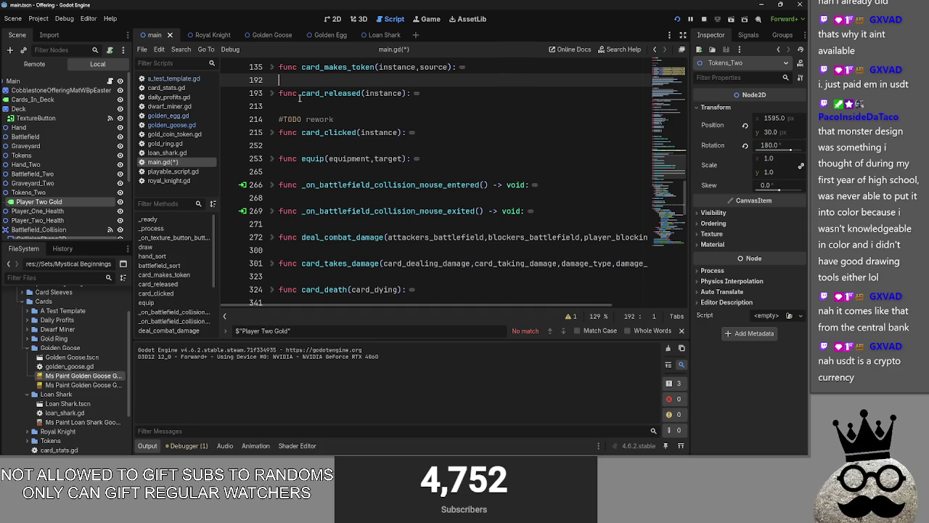
{"action": "scroll", "coordinate": [335, 128], "scroll_direction": "up", "scroll_amount": 3}
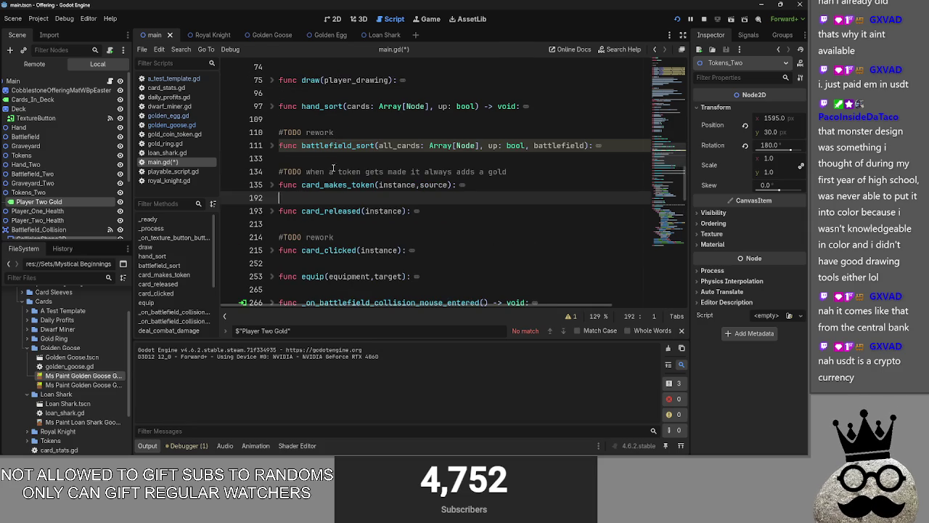
Step: Move the cursor back and forth between blank lines 133 and 192
{"action": "left_click", "coordinate": [333, 164]}
{"action": "left_click", "coordinate": [331, 200]}
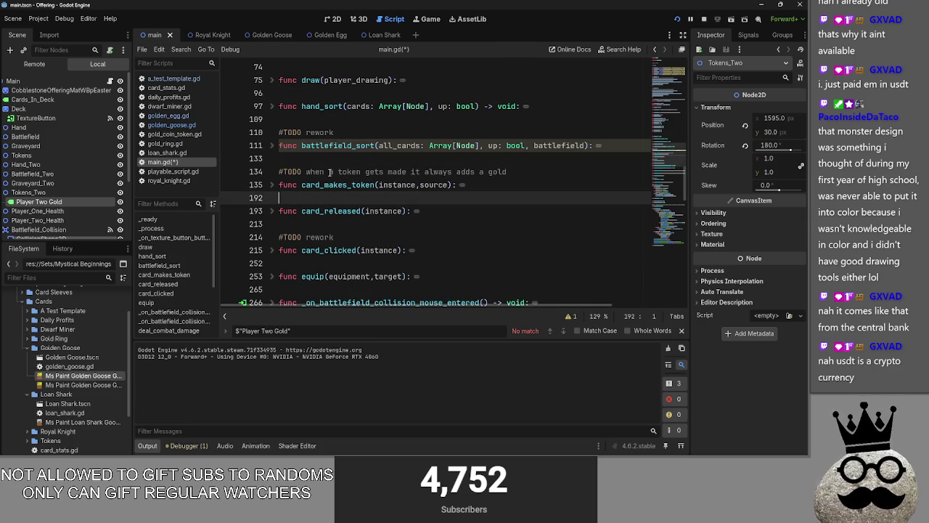
{"action": "left_click", "coordinate": [332, 167]}
{"action": "left_click", "coordinate": [332, 201]}
{"action": "left_click", "coordinate": [332, 167]}
{"action": "left_click", "coordinate": [328, 194]}
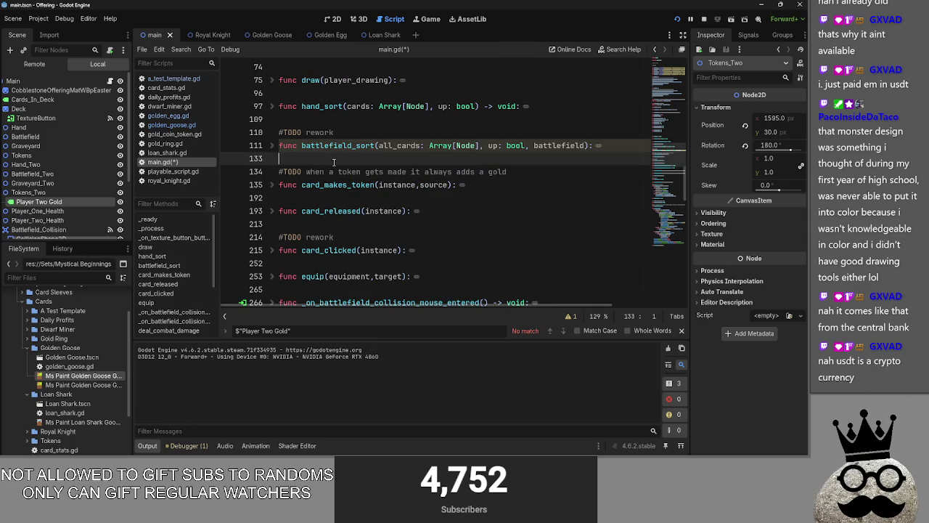
Step: Peek inside battlefield_sort, hand_sort, _on_texture_button_button_up, _ready and draw, refolding each
{"action": "left_click", "coordinate": [270, 145]}
{"action": "scroll", "coordinate": [271, 196], "scroll_direction": "up", "scroll_amount": 3}
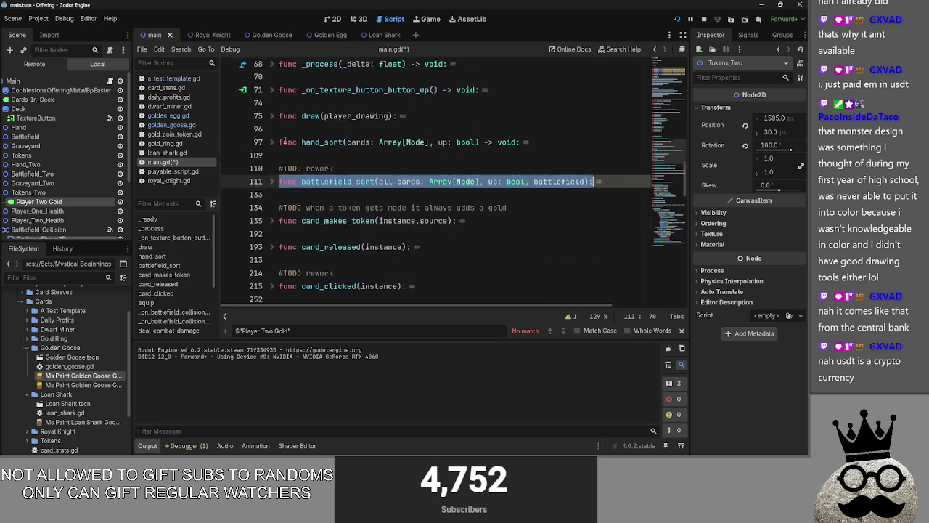
{"action": "left_click", "coordinate": [271, 185]}
{"action": "left_click", "coordinate": [272, 185]}
{"action": "scroll", "coordinate": [273, 184], "scroll_direction": "up", "scroll_amount": 2}
{"action": "left_click", "coordinate": [271, 211]}
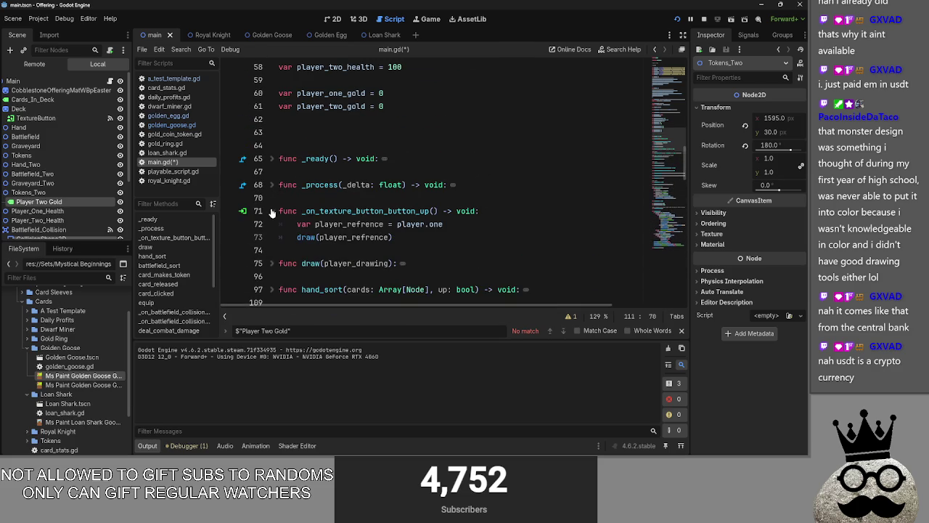
{"action": "left_click", "coordinate": [271, 212]}
{"action": "left_click", "coordinate": [271, 158]}
{"action": "left_click", "coordinate": [271, 159]}
{"action": "left_click", "coordinate": [271, 211]}
{"action": "left_click", "coordinate": [272, 210]}
{"action": "left_click", "coordinate": [271, 237]}
{"action": "left_click", "coordinate": [271, 236]}
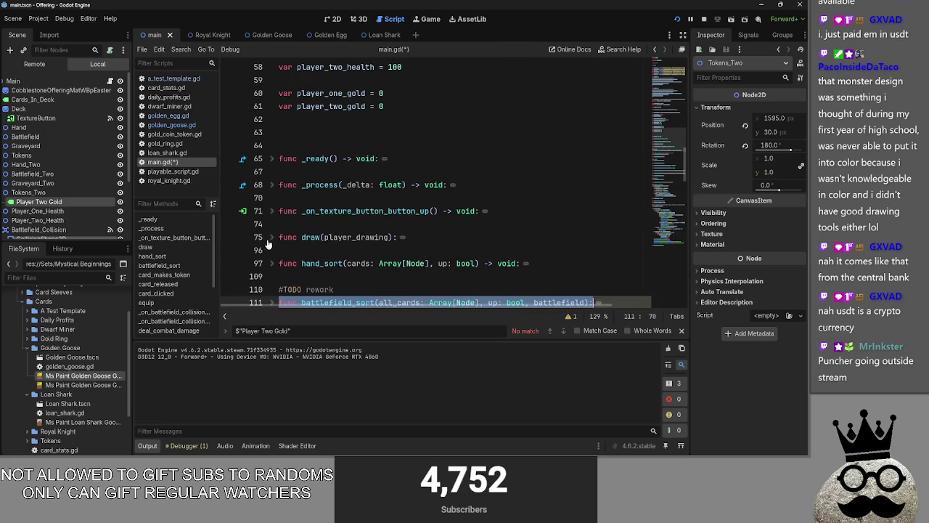
{"action": "scroll", "coordinate": [369, 230], "scroll_direction": "down", "scroll_amount": 2}
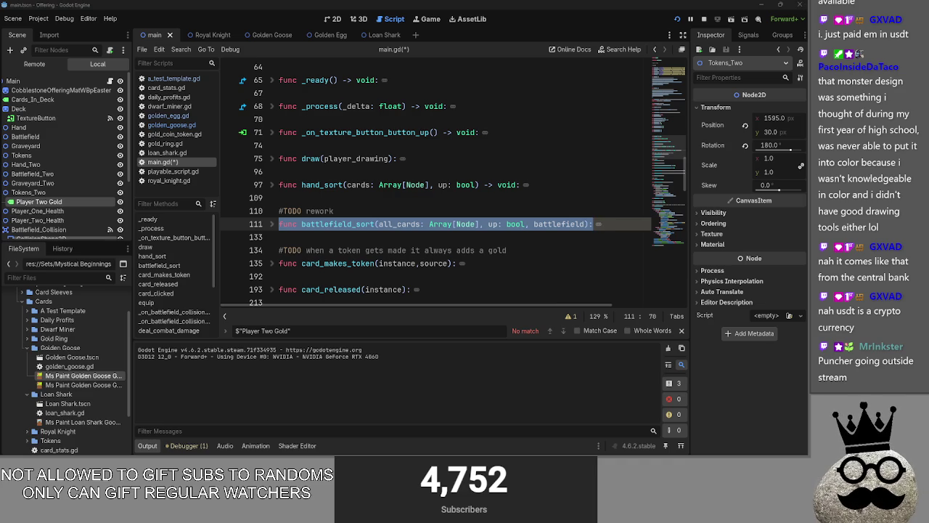
{"action": "key", "text": "alt+Tab"}
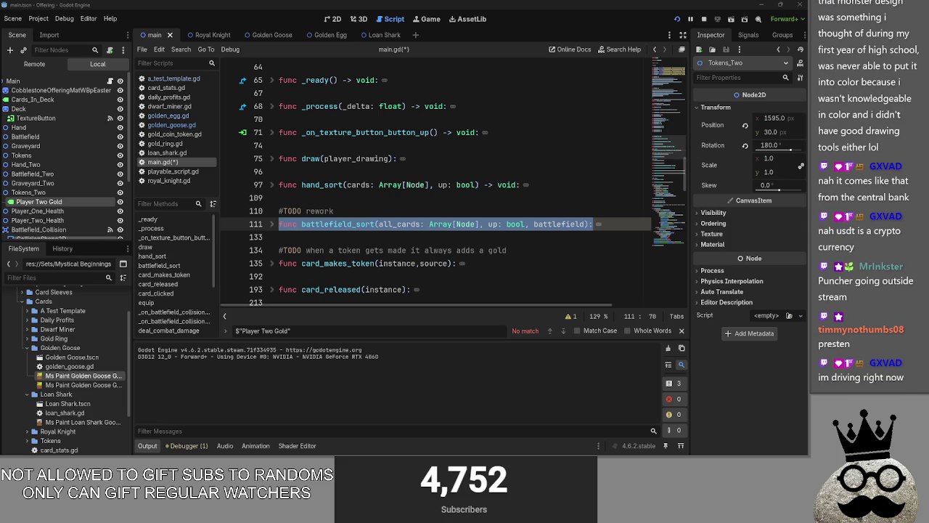
Step: Bring up Discord's image viewer and zoom into the dark purple skeleton artwork
{"action": "key", "text": "alt+Tab"}
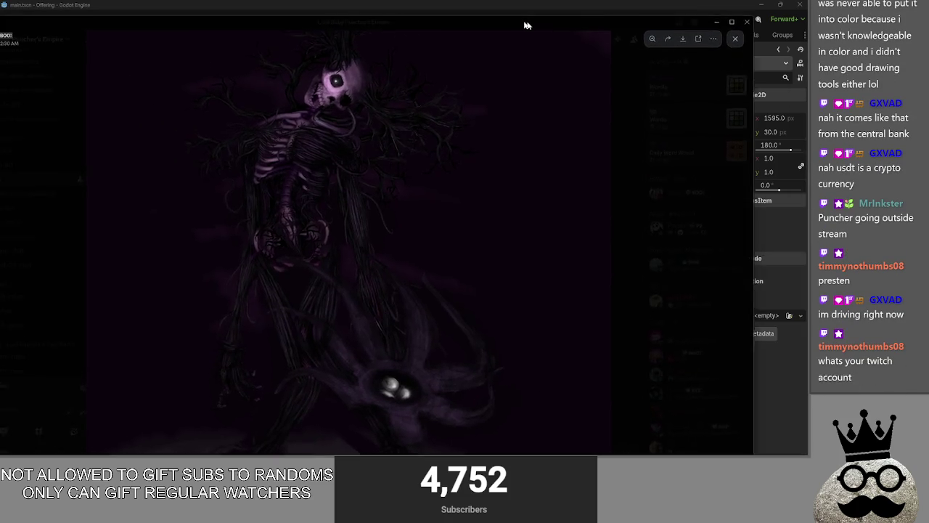
{"action": "left_click_drag", "start_coordinate": [574, 21], "coordinate": [589, 10]}
{"action": "scroll", "coordinate": [405, 172], "scroll_direction": "up", "scroll_amount": 2}
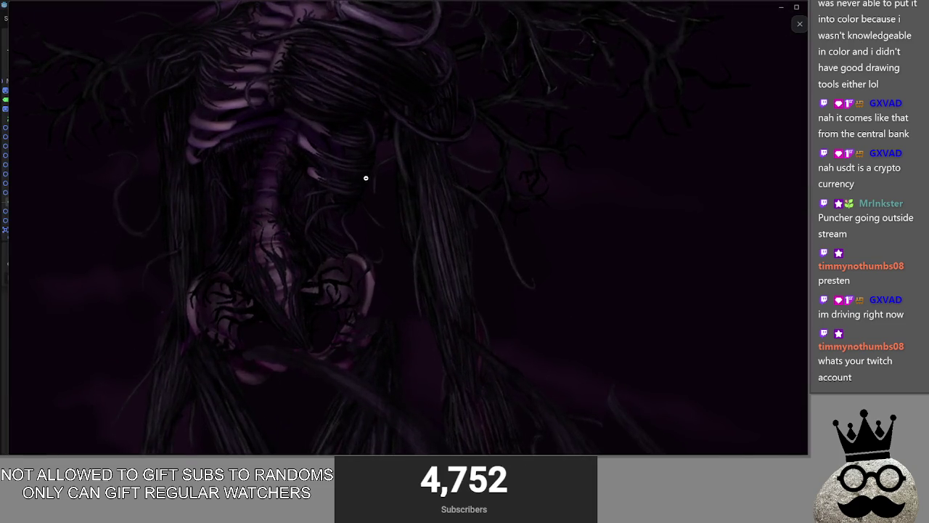
{"action": "left_click_drag", "start_coordinate": [365, 177], "coordinate": [457, 336]}
{"action": "scroll", "coordinate": [367, 268], "scroll_direction": "up", "scroll_amount": 2}
{"action": "scroll", "coordinate": [312, 160], "scroll_direction": "up", "scroll_amount": 1}
{"action": "scroll", "coordinate": [312, 159], "scroll_direction": "down", "scroll_amount": 1}
{"action": "scroll", "coordinate": [297, 170], "scroll_direction": "up", "scroll_amount": 1}
Step: Pan to the ribcage above the pelvis, maximize the viewer, then close it
{"action": "mouse_move", "coordinate": [296, 170]}
{"action": "left_mouse_down"}
{"action": "mouse_move", "coordinate": [359, 154]}
{"action": "mouse_move", "coordinate": [423, 118]}
{"action": "mouse_move", "coordinate": [375, 106]}
{"action": "left_mouse_up"}
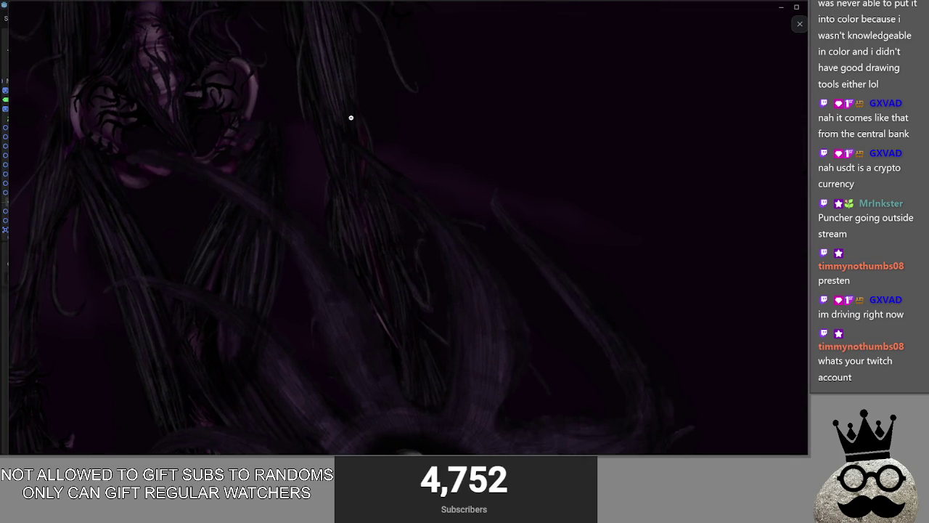
{"action": "scroll", "coordinate": [346, 98], "scroll_direction": "down", "scroll_amount": 2}
{"action": "scroll", "coordinate": [391, 91], "scroll_direction": "up", "scroll_amount": 2}
{"action": "mouse_move", "coordinate": [403, 239]}
{"action": "left_mouse_down"}
{"action": "mouse_move", "coordinate": [429, 291]}
{"action": "mouse_move", "coordinate": [399, 247]}
{"action": "mouse_move", "coordinate": [452, 268]}
{"action": "mouse_move", "coordinate": [436, 257]}
{"action": "mouse_move", "coordinate": [402, 262]}
{"action": "mouse_move", "coordinate": [414, 269]}
{"action": "mouse_move", "coordinate": [439, 247]}
{"action": "left_mouse_up"}
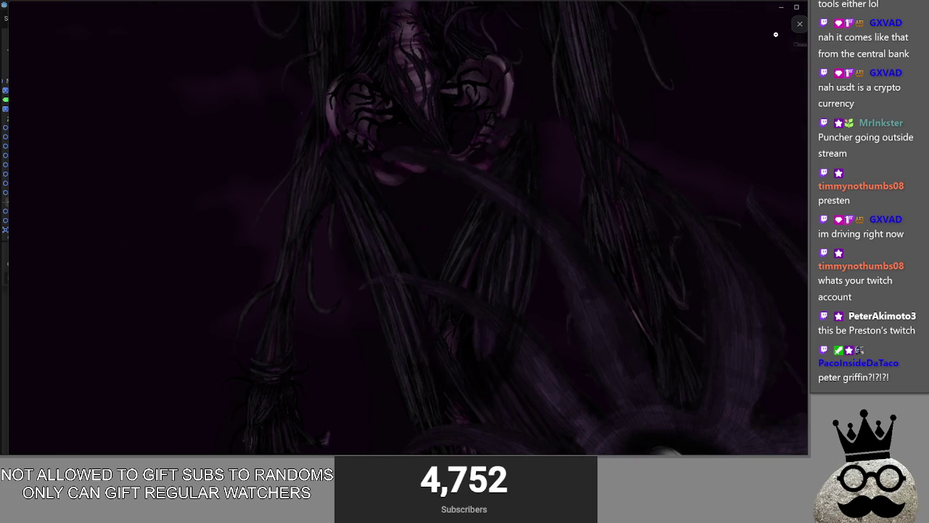
{"action": "left_click", "coordinate": [795, 11]}
{"action": "left_click", "coordinate": [793, 27]}
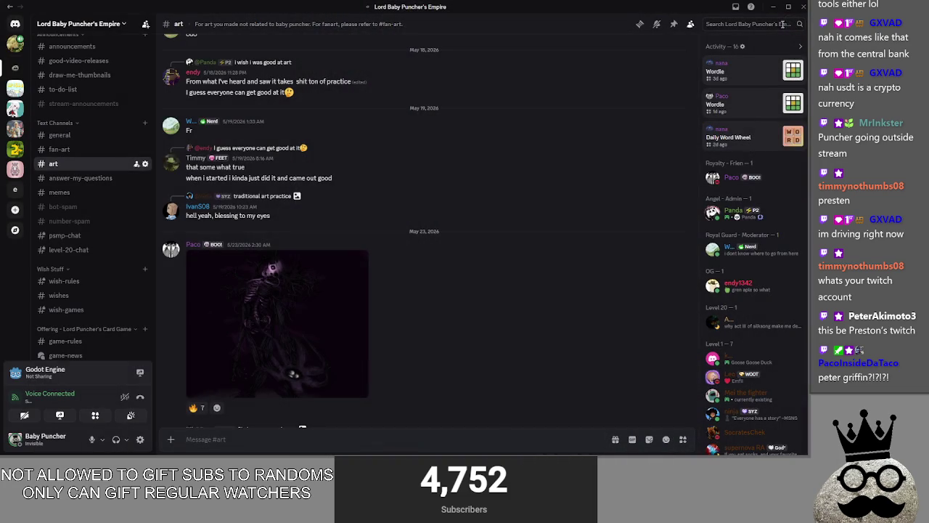
Step: Reopen the skeleton artwork, zoom in for a close look, then close the viewer
{"action": "left_click", "coordinate": [313, 317]}
{"action": "key", "text": "Escape"}
{"action": "left_click", "coordinate": [290, 327]}
{"action": "left_click", "coordinate": [369, 130]}
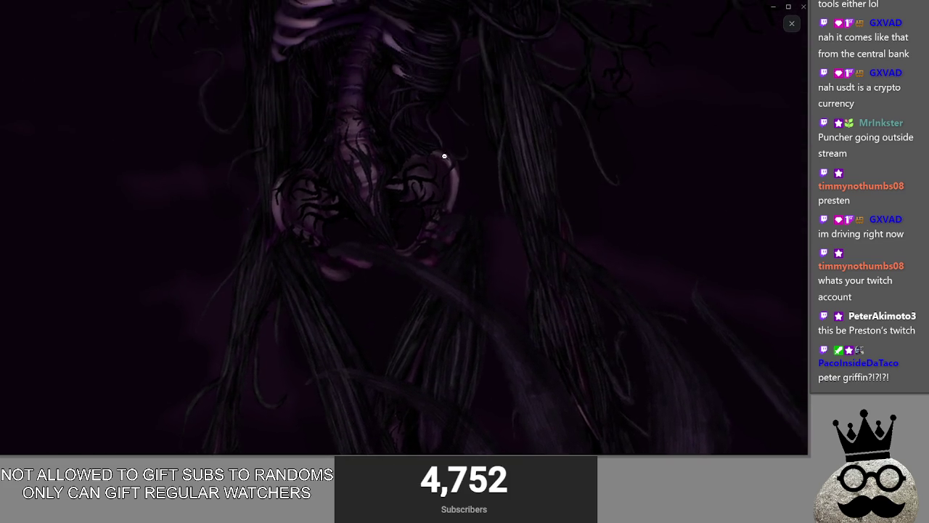
{"action": "left_click", "coordinate": [466, 227]}
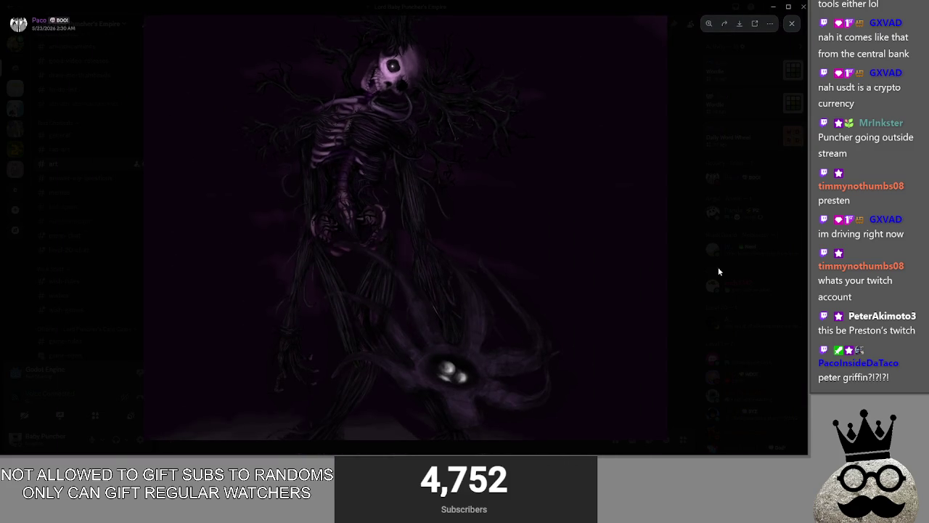
{"action": "left_click", "coordinate": [694, 273]}
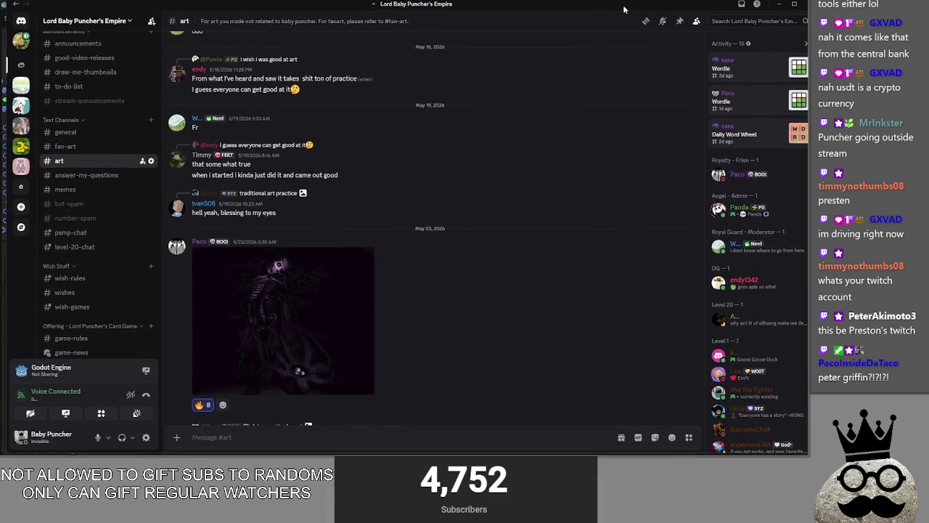
Step: Open the skeleton image again, zoom into its upper body and pan around
{"action": "left_click", "coordinate": [260, 346]}
{"action": "left_click", "coordinate": [376, 141]}
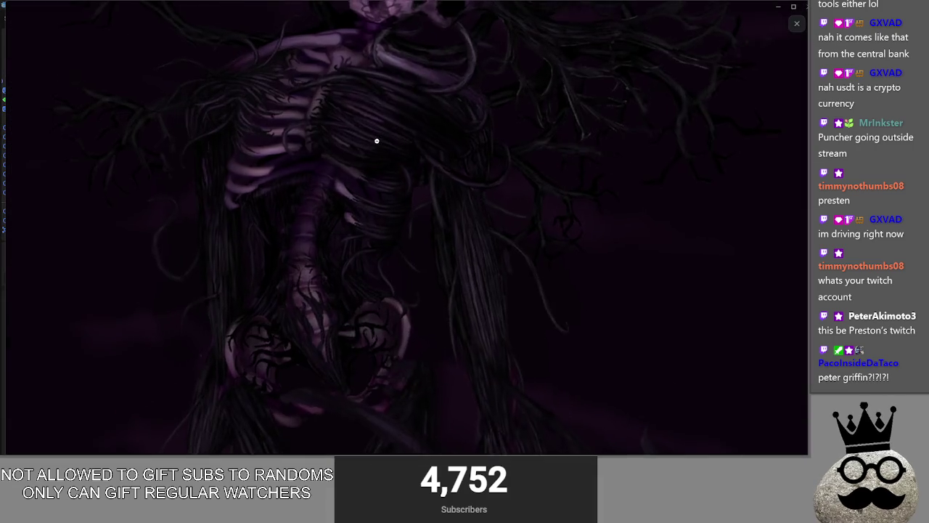
{"action": "scroll", "coordinate": [394, 379], "scroll_direction": "down", "scroll_amount": 2}
{"action": "scroll", "coordinate": [529, 204], "scroll_direction": "up", "scroll_amount": 2}
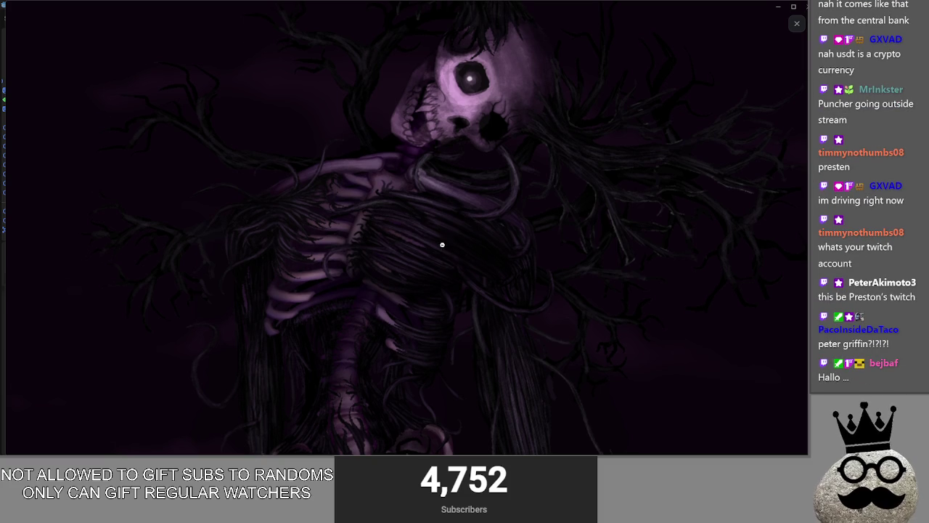
{"action": "scroll", "coordinate": [328, 185], "scroll_direction": "down", "scroll_amount": 3}
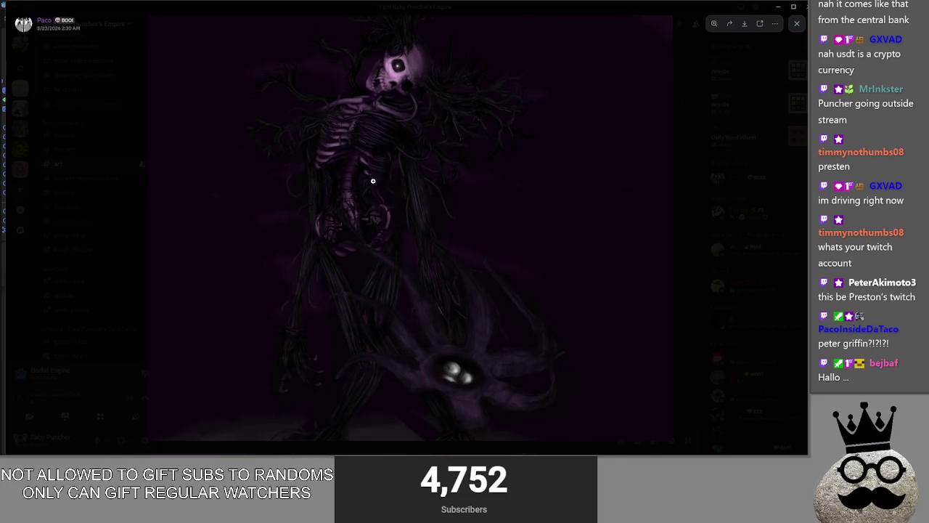
{"action": "scroll", "coordinate": [372, 181], "scroll_direction": "up", "scroll_amount": 3}
{"action": "left_click_drag", "start_coordinate": [411, 291], "coordinate": [407, 277]}
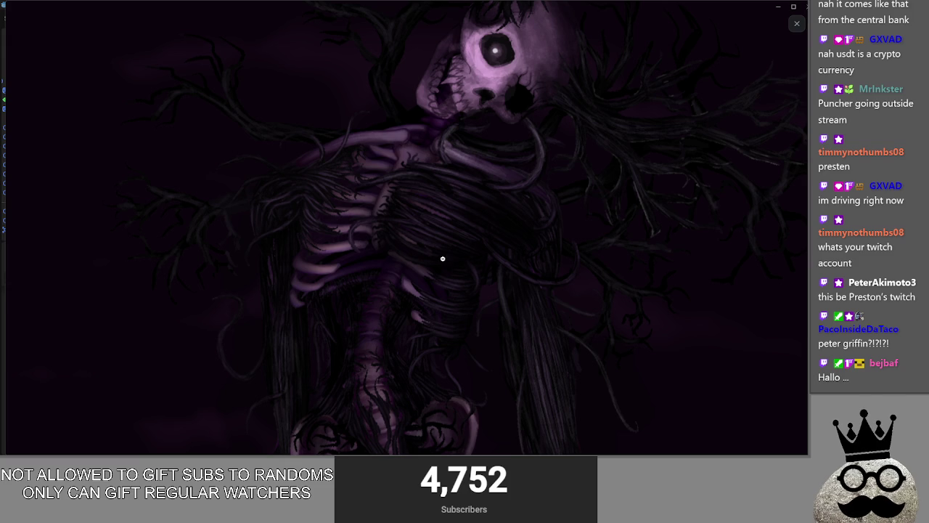
{"action": "scroll", "coordinate": [425, 241], "scroll_direction": "down", "scroll_amount": 10}
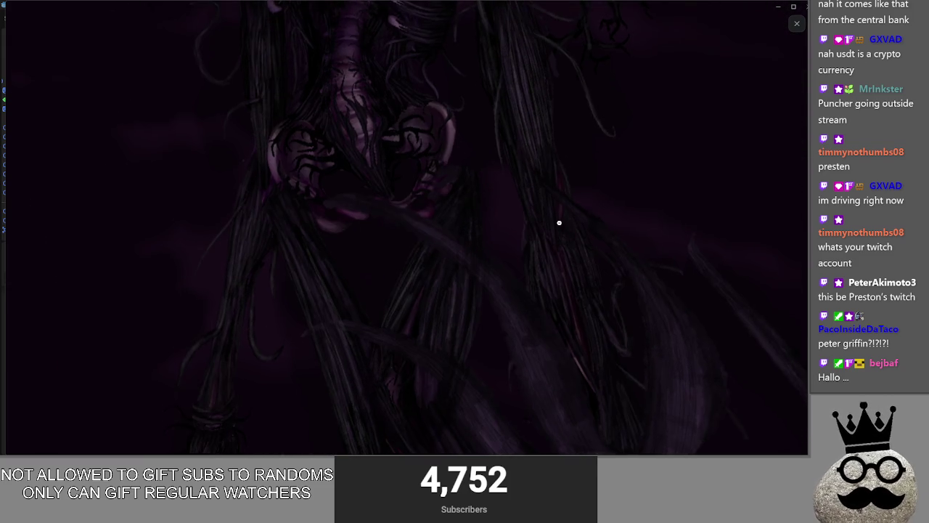
{"action": "left_click_drag", "start_coordinate": [559, 223], "coordinate": [559, 194]}
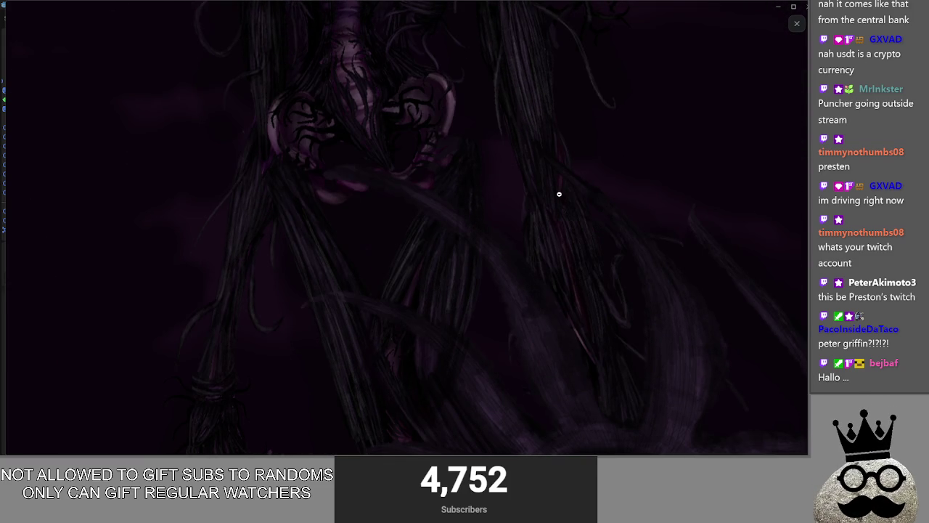
{"action": "scroll", "coordinate": [707, 201], "scroll_direction": "up", "scroll_amount": 5}
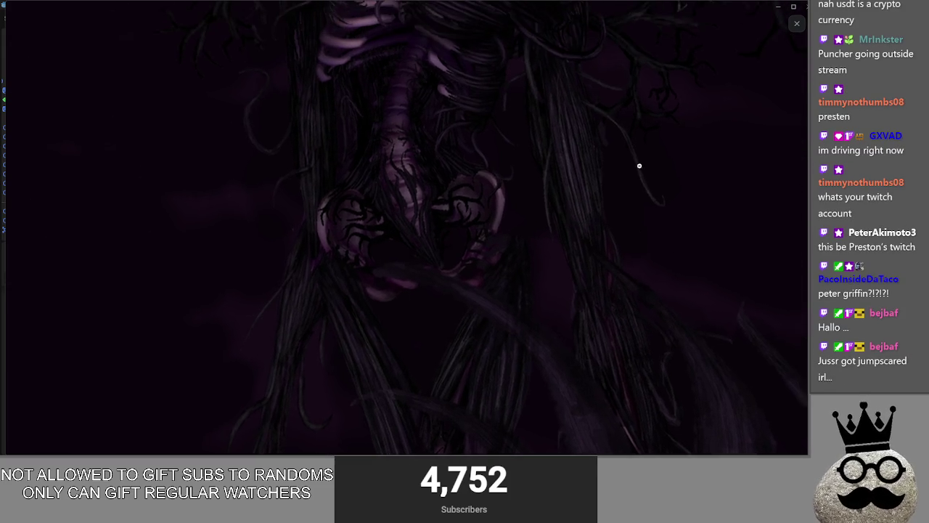
{"action": "left_click", "coordinate": [661, 196]}
Step: Minimize Discord, run the Offering card game, and place the editor cursor on line 109
{"action": "left_click", "coordinate": [779, 7]}
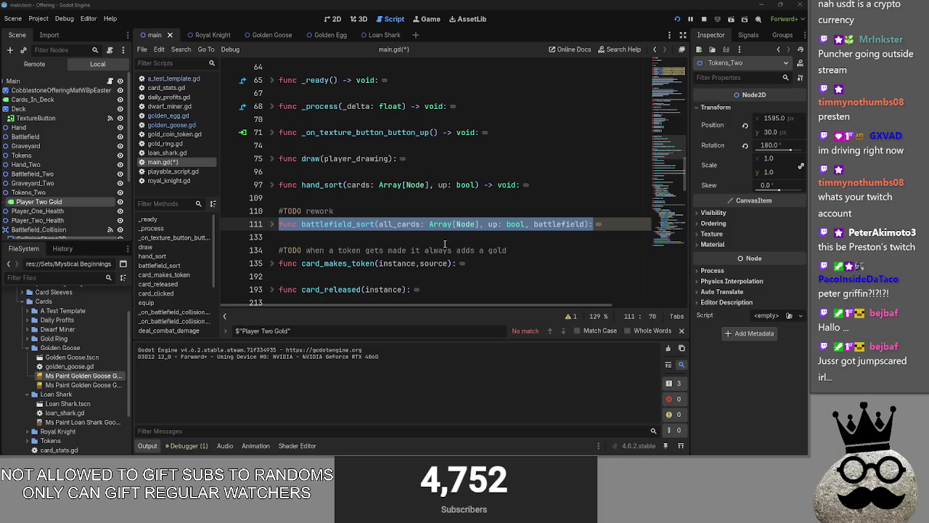
{"action": "left_click", "coordinate": [701, 21]}
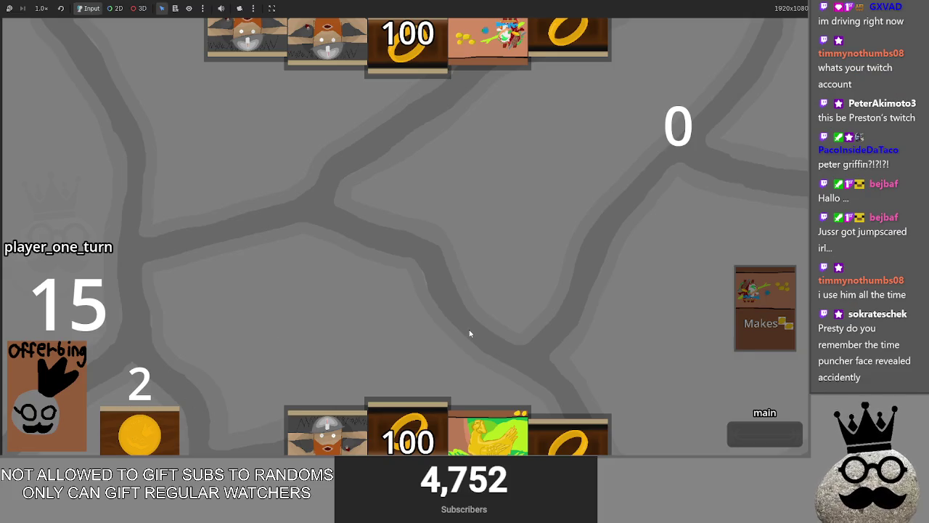
{"action": "key", "text": "alt+Tab"}
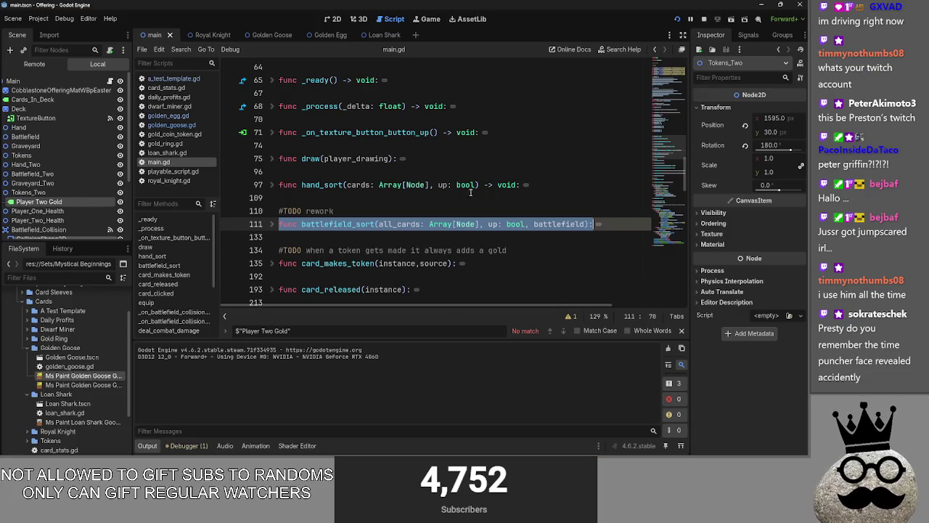
{"action": "left_click", "coordinate": [436, 189]}
{"action": "left_click", "coordinate": [440, 204]}
Step: Return the dwarf card to the hand, glance at the zoomed artwork, then bring the game back
{"action": "key", "text": "alt+Tab"}
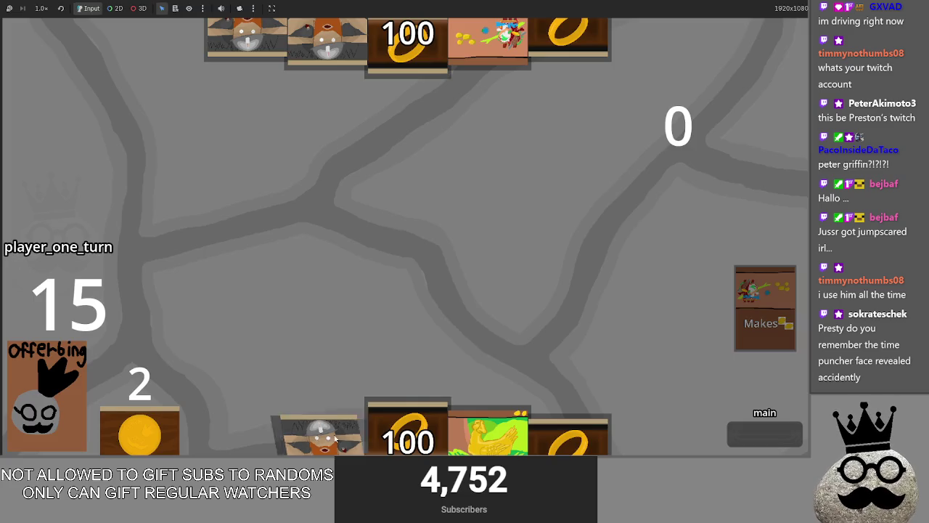
{"action": "mouse_move", "coordinate": [320, 399]}
{"action": "left_mouse_down"}
{"action": "mouse_move", "coordinate": [388, 234]}
{"action": "mouse_move", "coordinate": [319, 398]}
{"action": "left_mouse_up"}
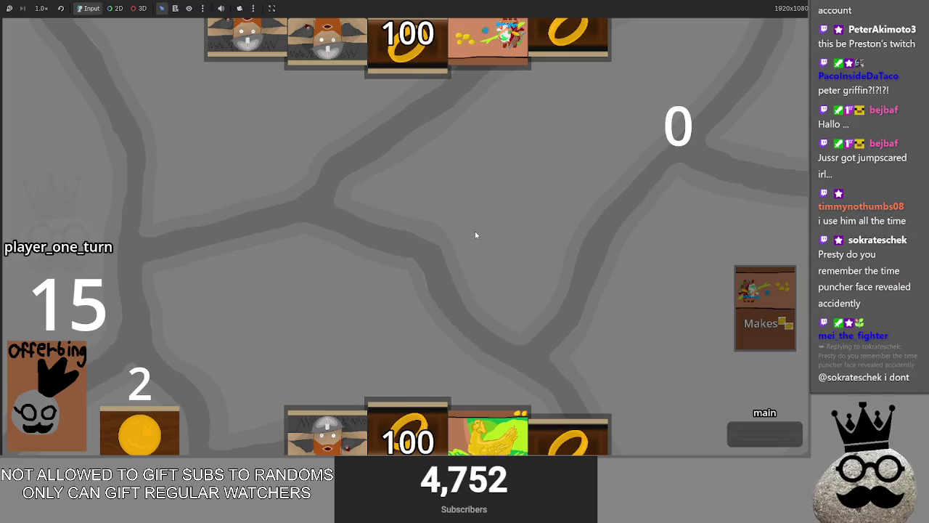
{"action": "key", "text": "alt+Tab"}
{"action": "key", "text": "alt+Tab"}
{"action": "key", "text": "alt+Tab"}
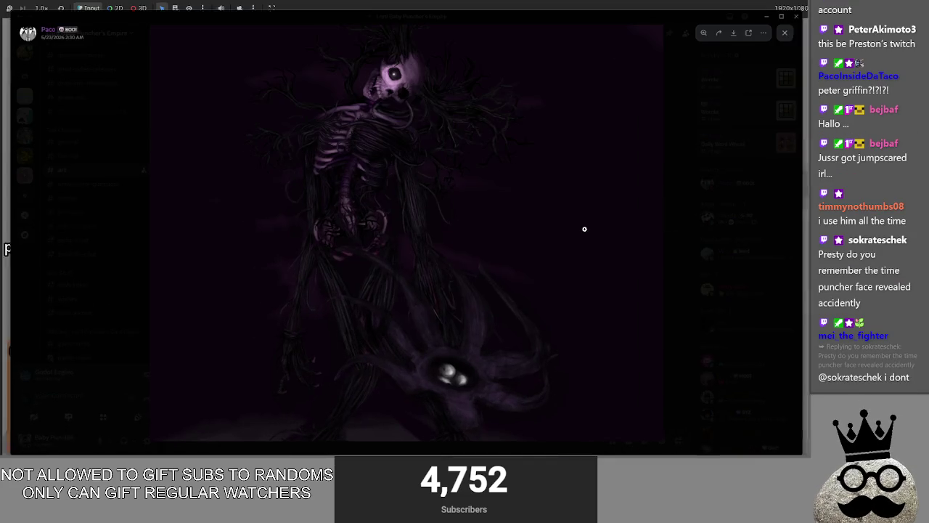
{"action": "left_click", "coordinate": [369, 132]}
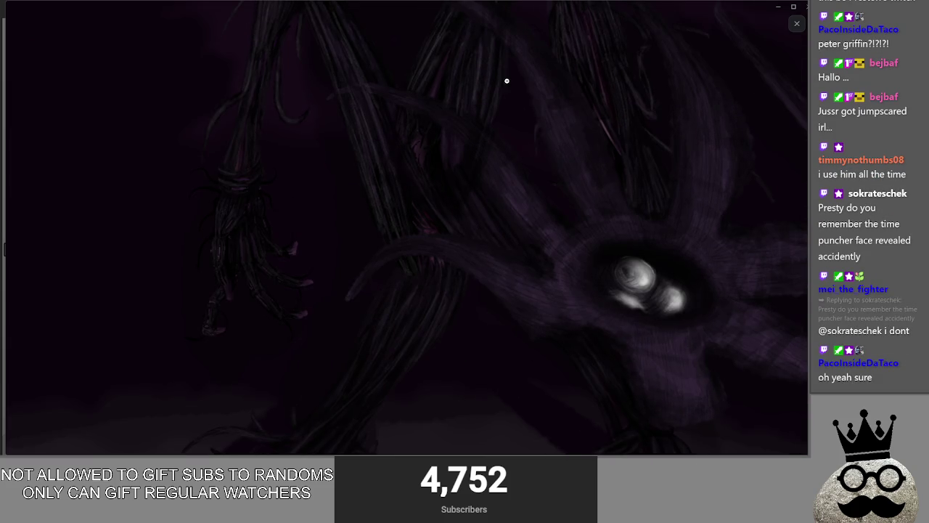
{"action": "left_click", "coordinate": [576, 210]}
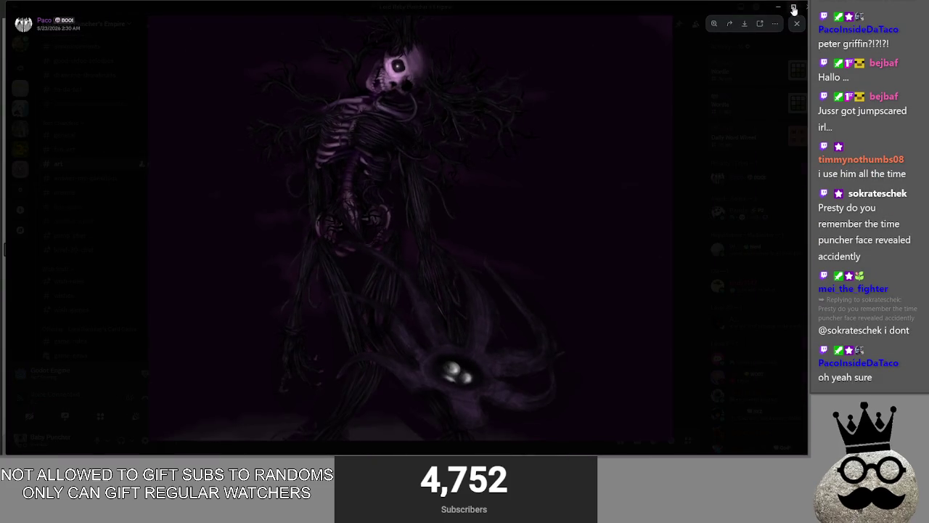
{"action": "key", "text": "alt+Tab"}
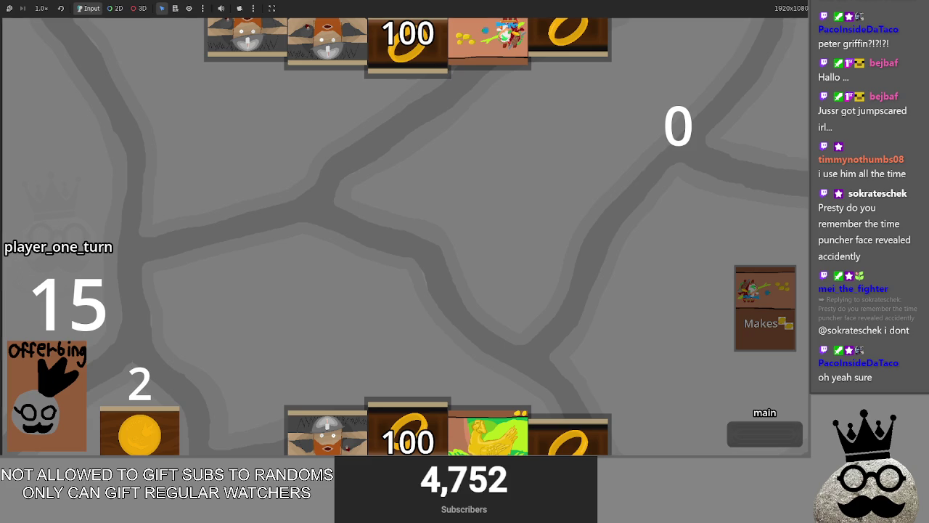
Step: Play the dwarf and ring cards onto the board, then end the turn
{"action": "mouse_move", "coordinate": [327, 429]}
{"action": "left_mouse_down"}
{"action": "mouse_move", "coordinate": [362, 250]}
{"action": "mouse_move", "coordinate": [406, 312]}
{"action": "left_mouse_up"}
{"action": "mouse_move", "coordinate": [402, 428]}
{"action": "left_mouse_down"}
{"action": "mouse_move", "coordinate": [429, 250]}
{"action": "mouse_move", "coordinate": [543, 313]}
{"action": "left_mouse_up"}
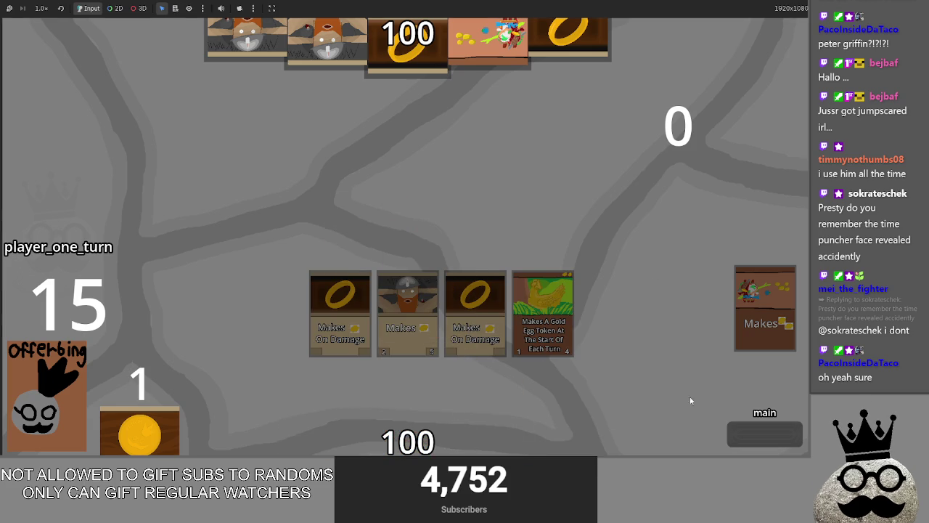
{"action": "left_click", "coordinate": [755, 438]}
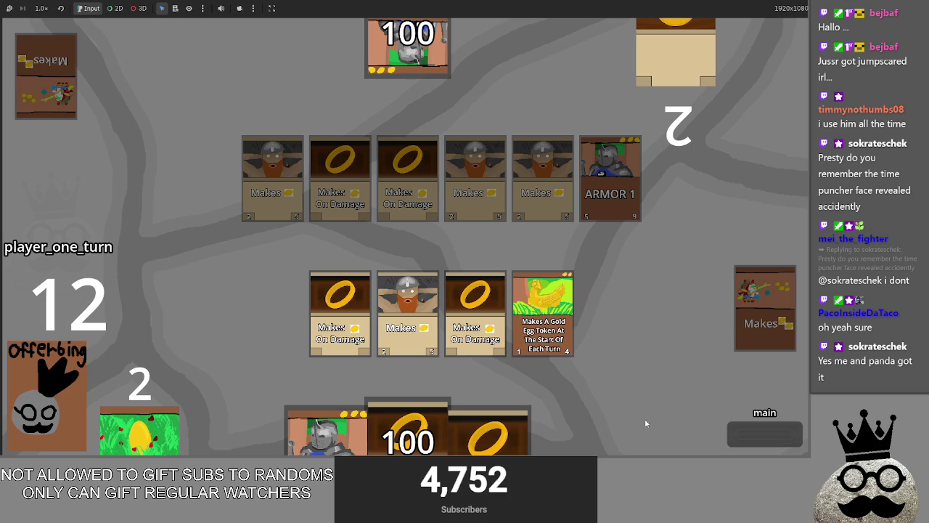
Step: Place two ring cards in the middle row, then return to the editor's main scene
{"action": "left_click_drag", "start_coordinate": [498, 433], "coordinate": [272, 314]}
{"action": "mouse_move", "coordinate": [436, 436]}
{"action": "left_mouse_down"}
{"action": "mouse_move", "coordinate": [429, 413]}
{"action": "mouse_move", "coordinate": [610, 314]}
{"action": "mouse_move", "coordinate": [448, 247]}
{"action": "mouse_move", "coordinate": [446, 276]}
{"action": "left_mouse_up"}
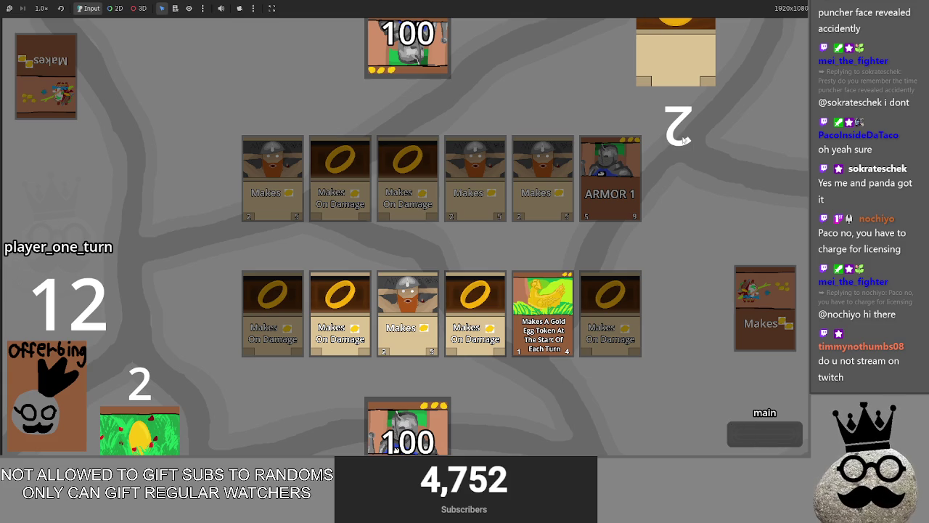
{"action": "key", "text": "alt+Tab"}
{"action": "key", "text": "alt+Tab"}
{"action": "left_click", "coordinate": [334, 19]}
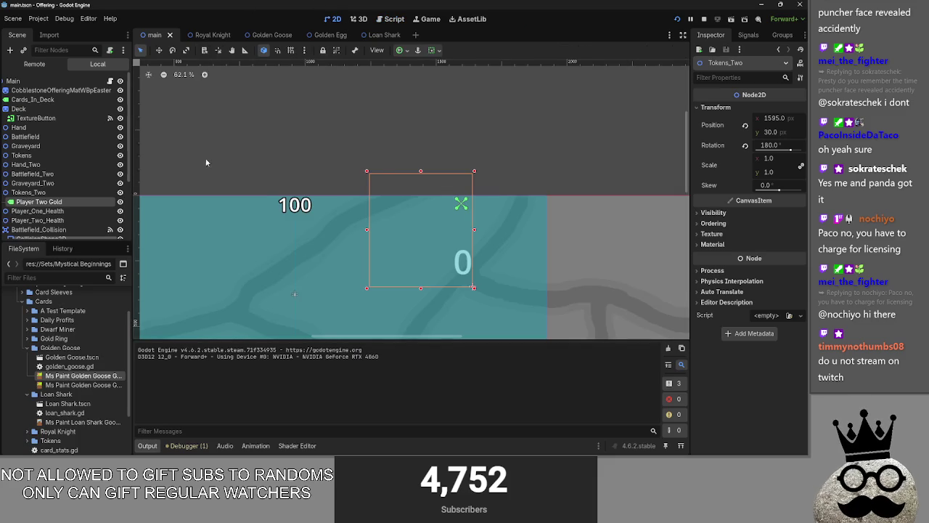
Step: Reset the Tokens_Two node's rotation to 0° in the Inspector
{"action": "scroll", "coordinate": [456, 141], "scroll_direction": "down", "scroll_amount": 3}
{"action": "left_click", "coordinate": [28, 193]}
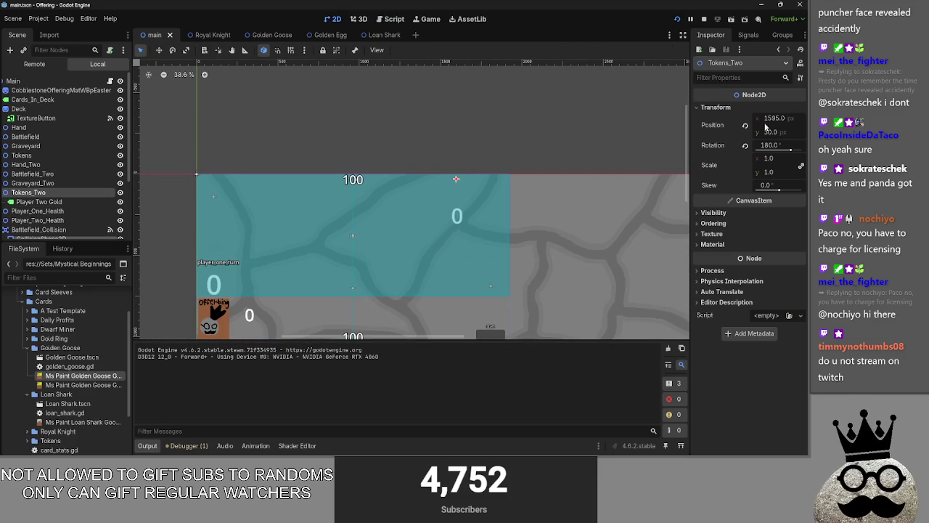
{"action": "left_click_drag", "start_coordinate": [773, 150], "coordinate": [749, 150]}
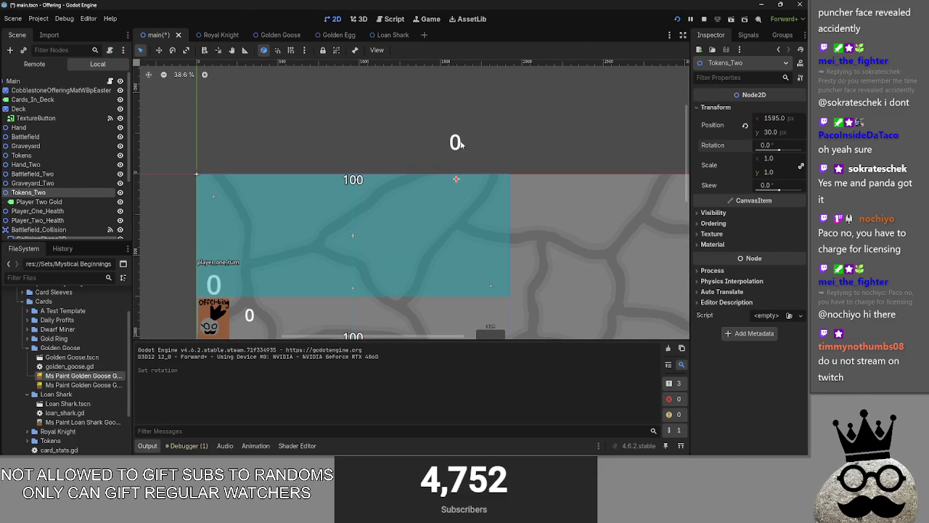
Step: Move the Player Two Gold label down to (-30, 114), then save and run with F5
{"action": "left_click", "coordinate": [456, 142]}
{"action": "left_click_drag", "start_coordinate": [456, 142], "coordinate": [458, 210]}
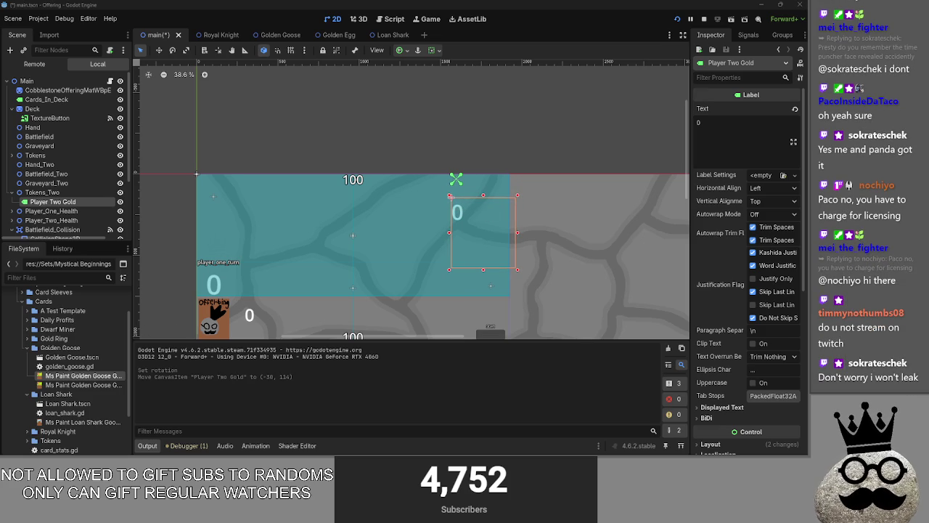
{"action": "key", "text": "F5"}
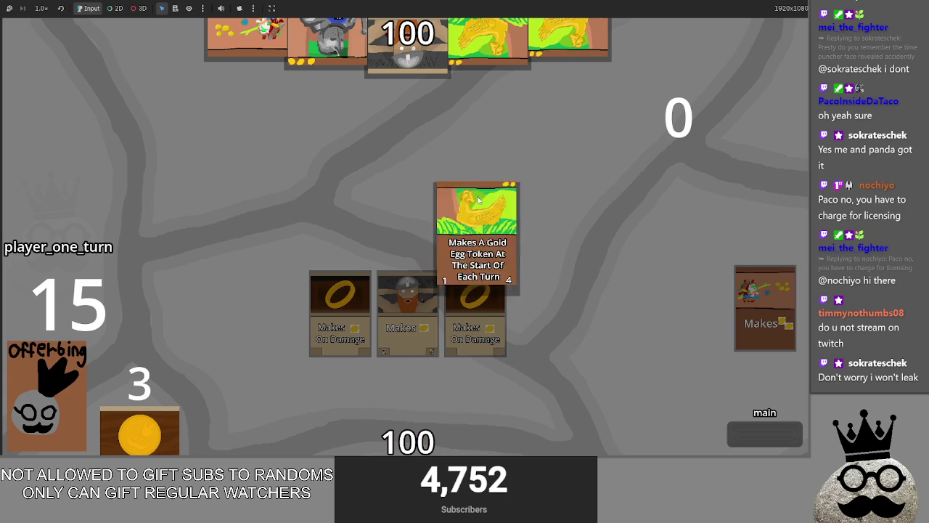
Step: Advance through main_two and end-turn phases for both players, passing play back to player one
{"action": "left_click", "coordinate": [750, 439]}
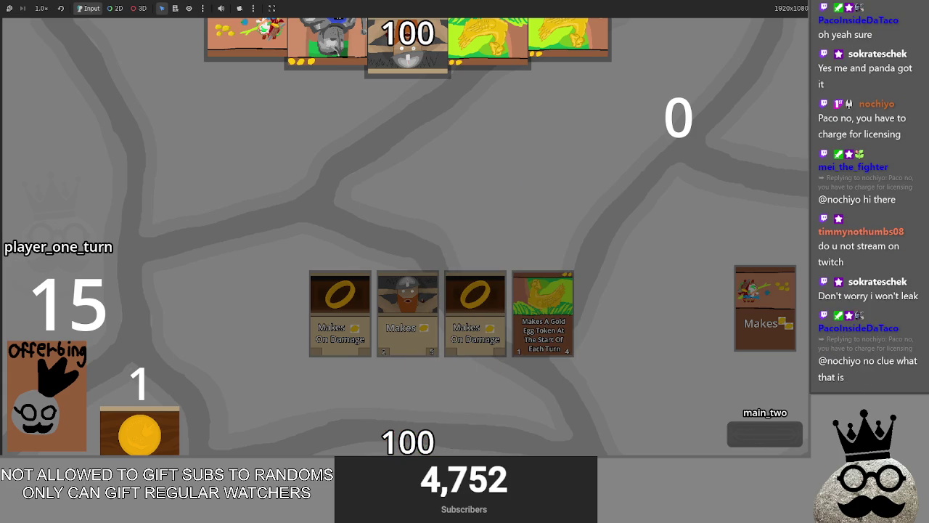
{"action": "left_click", "coordinate": [755, 435]}
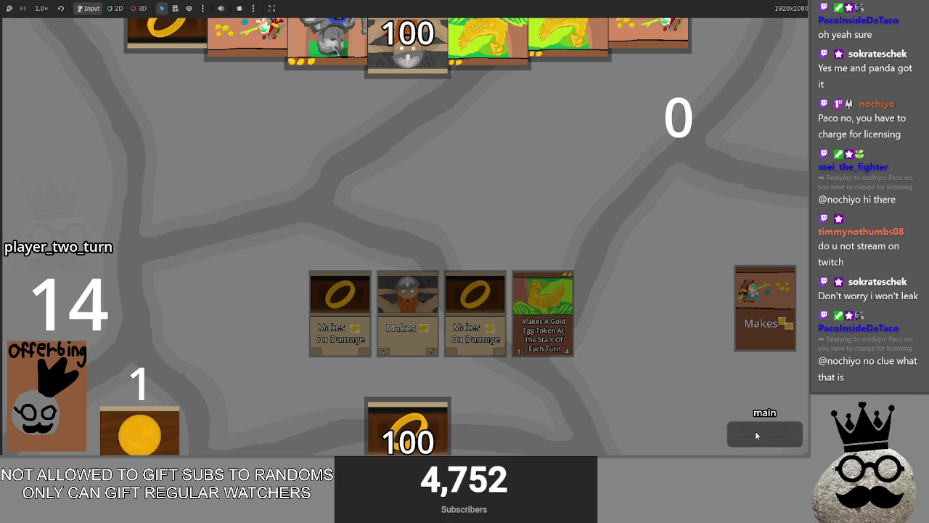
{"action": "left_click", "coordinate": [771, 435]}
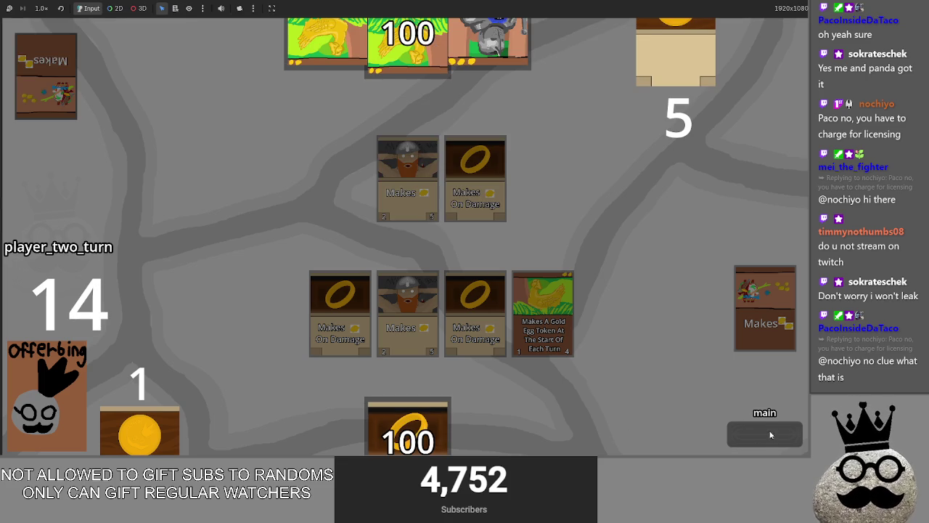
{"action": "left_click", "coordinate": [757, 431]}
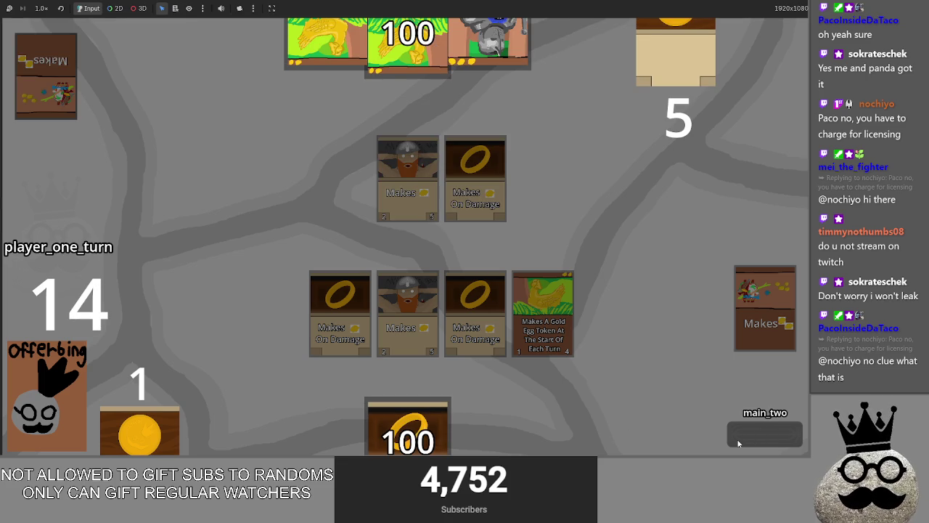
Step: Drop a ring card into the centre row, then switch back to the Godot editor
{"action": "left_click", "coordinate": [727, 440]}
{"action": "mouse_move", "coordinate": [403, 432]}
{"action": "left_mouse_down"}
{"action": "mouse_move", "coordinate": [461, 237]}
{"action": "mouse_move", "coordinate": [436, 327]}
{"action": "left_mouse_up"}
{"action": "left_click_drag", "start_coordinate": [483, 428], "coordinate": [537, 341]}
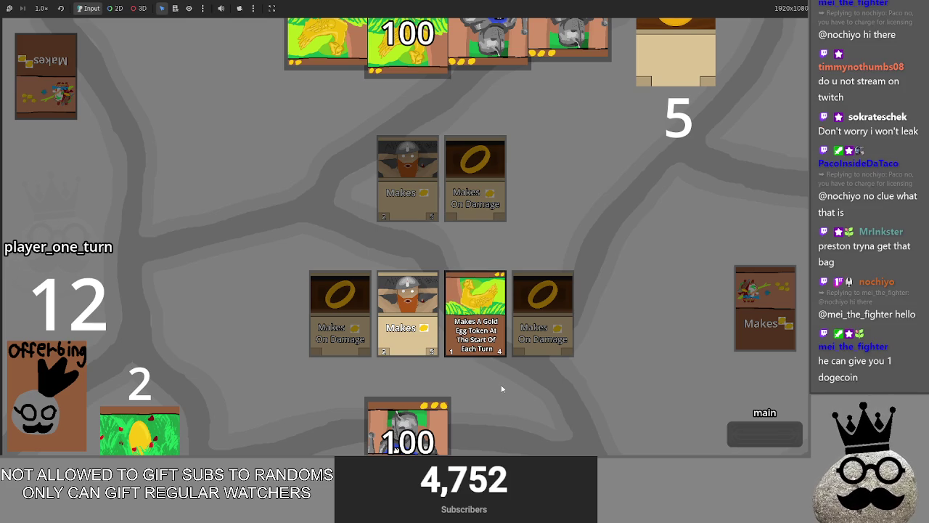
{"action": "key", "text": "alt+Tab"}
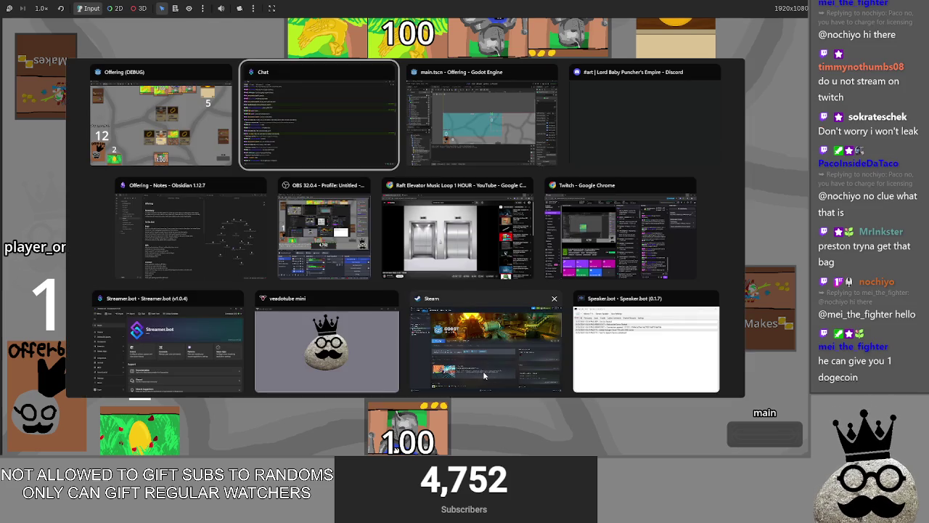
{"action": "key", "text": "Tab"}
{"action": "key", "text": "alt+Tab"}
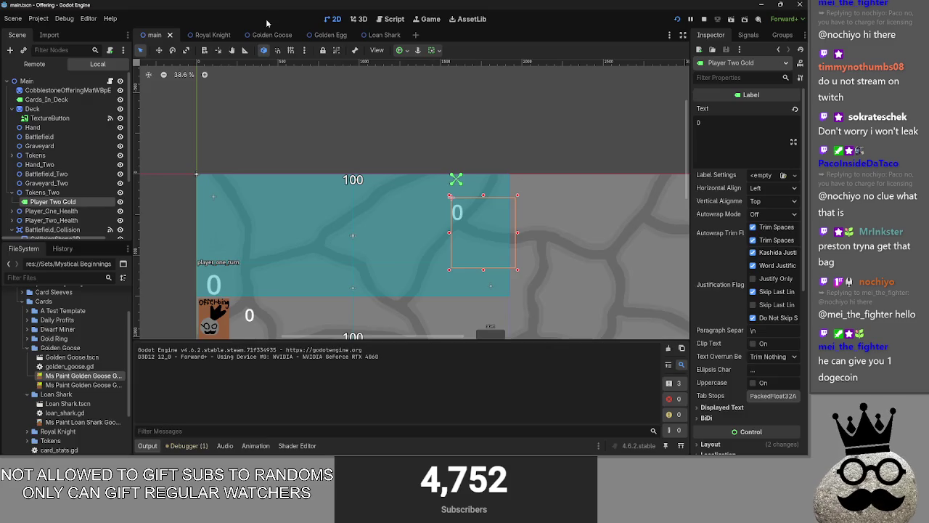
Step: Open playable_script.gd in the script editor and unfold its _process function
{"action": "left_click", "coordinate": [390, 19]}
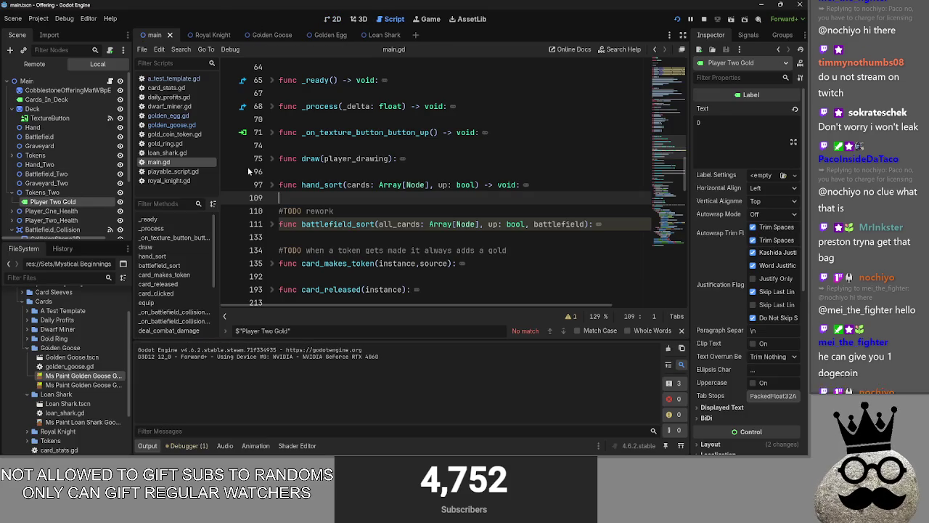
{"action": "left_click", "coordinate": [171, 181]}
{"action": "left_click", "coordinate": [174, 172]}
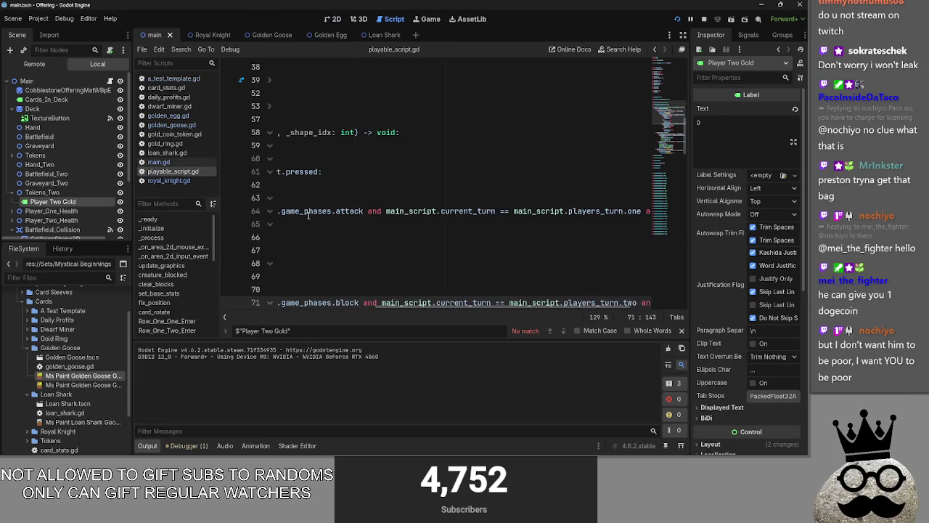
{"action": "scroll", "coordinate": [364, 262], "scroll_direction": "up", "scroll_amount": 10}
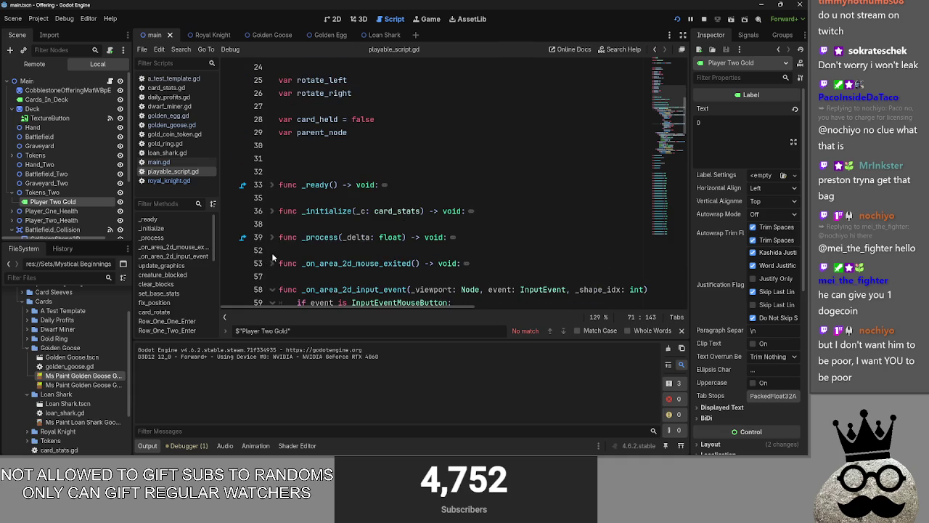
{"action": "left_click", "coordinate": [272, 236]}
Step: Add a blank line after rotation_degrees += 90, review the code, then remove it
{"action": "scroll", "coordinate": [363, 240], "scroll_direction": "down", "scroll_amount": 4}
{"action": "left_click", "coordinate": [468, 238]}
{"action": "key", "text": "Return"}
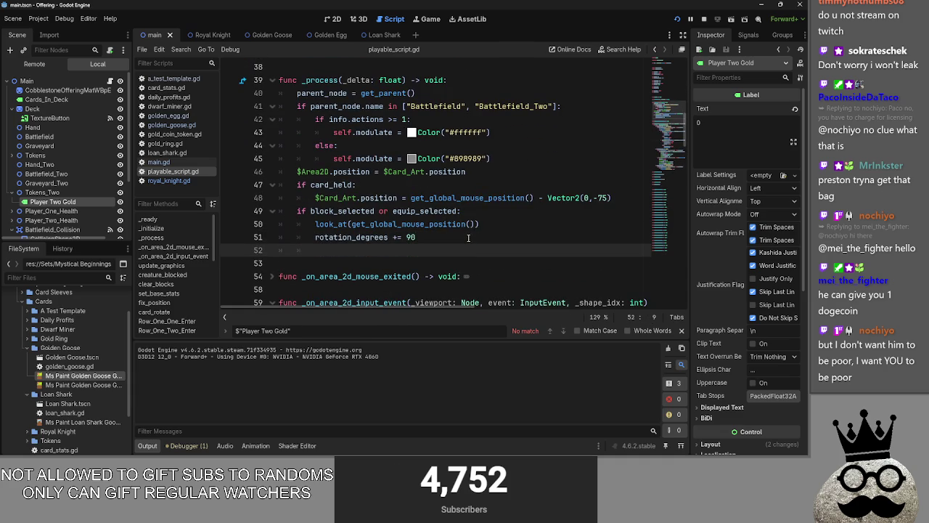
{"action": "scroll", "coordinate": [468, 237], "scroll_direction": "down", "scroll_amount": 15}
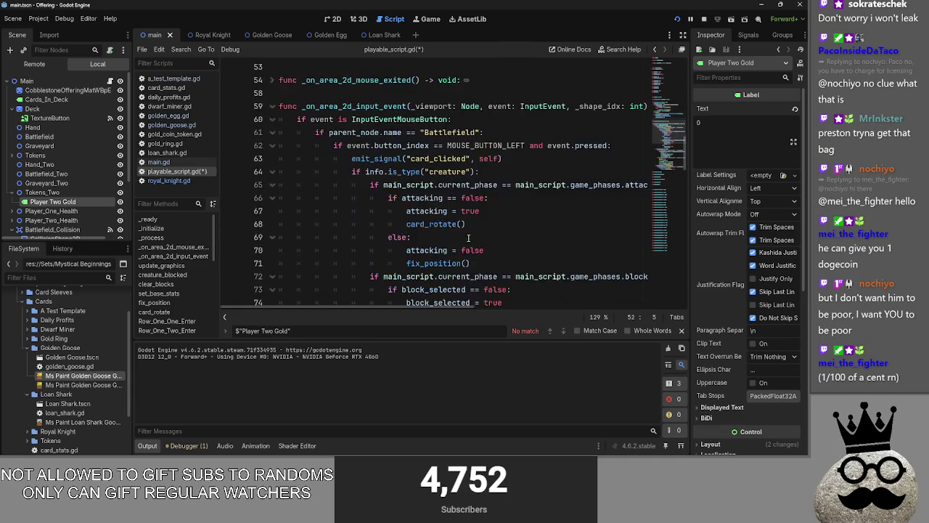
{"action": "scroll", "coordinate": [468, 237], "scroll_direction": "up", "scroll_amount": 14}
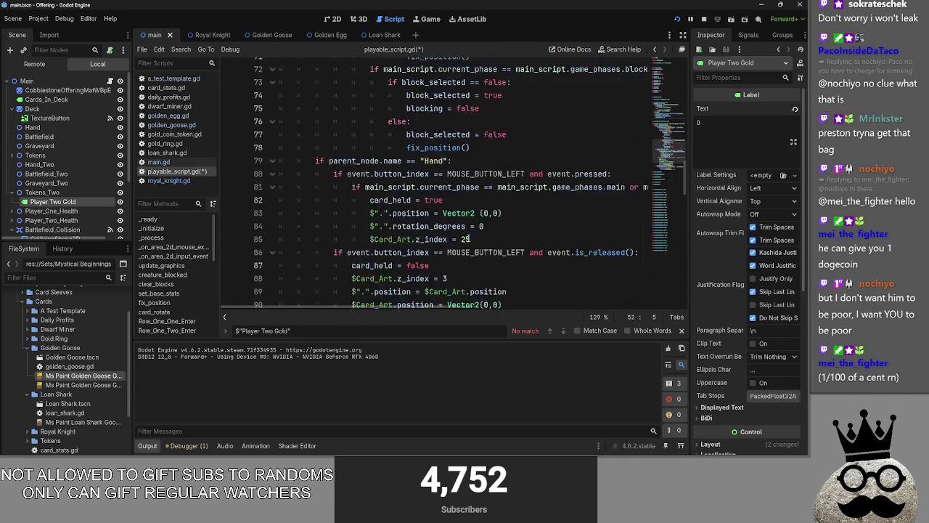
{"action": "scroll", "coordinate": [468, 237], "scroll_direction": "up", "scroll_amount": 3}
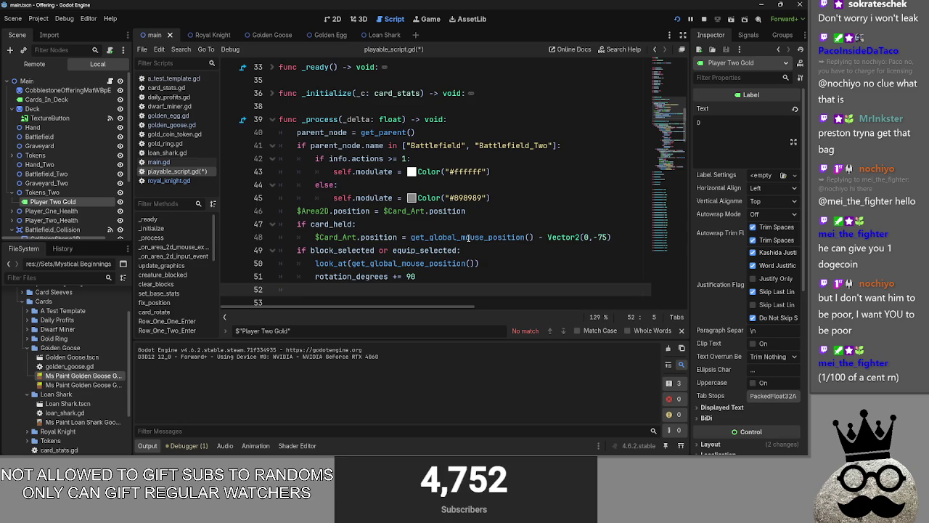
{"action": "scroll", "coordinate": [468, 237], "scroll_direction": "down", "scroll_amount": 3}
{"action": "scroll", "coordinate": [468, 237], "scroll_direction": "up", "scroll_amount": 1}
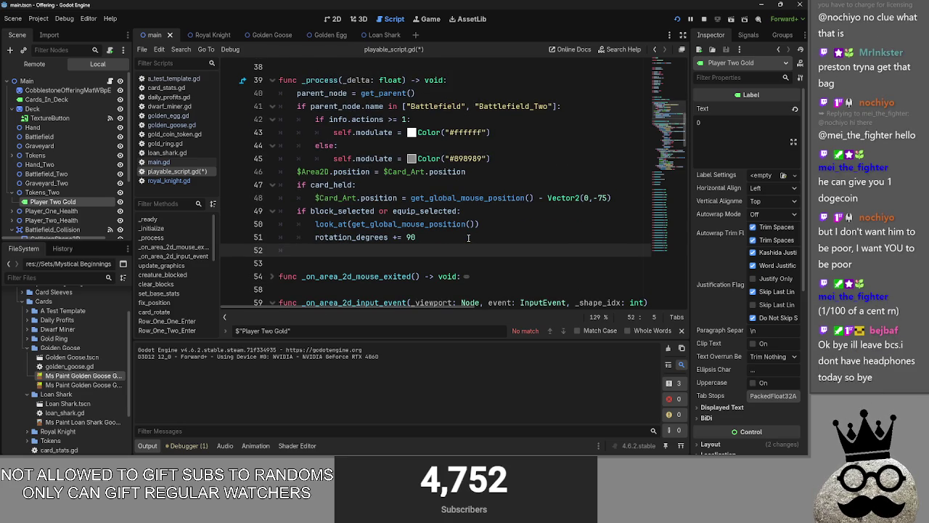
{"action": "key", "text": "BackSpace"}
{"action": "key", "text": "BackSpace"}
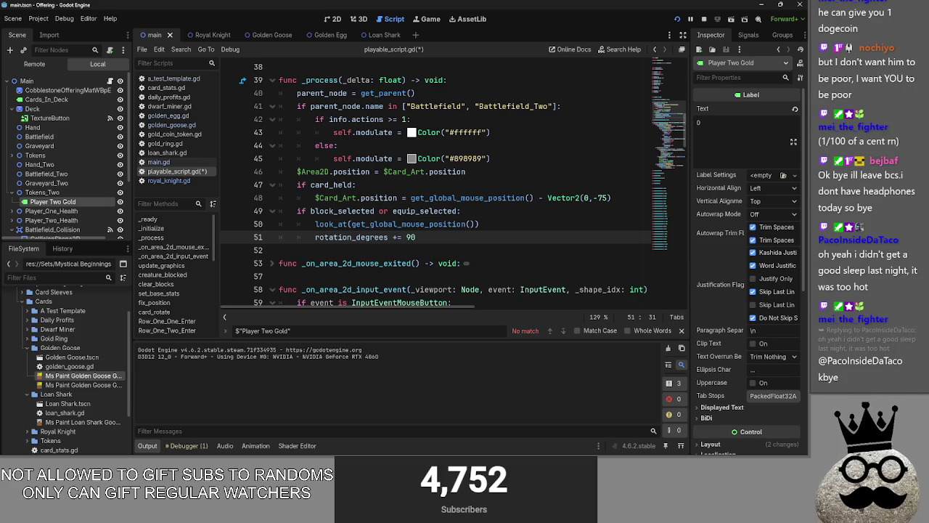
Step: Glance at loan_shark.gd, return to playable_script.gd and place the cursor on line 52
{"action": "left_click", "coordinate": [167, 152]}
{"action": "left_click", "coordinate": [177, 172]}
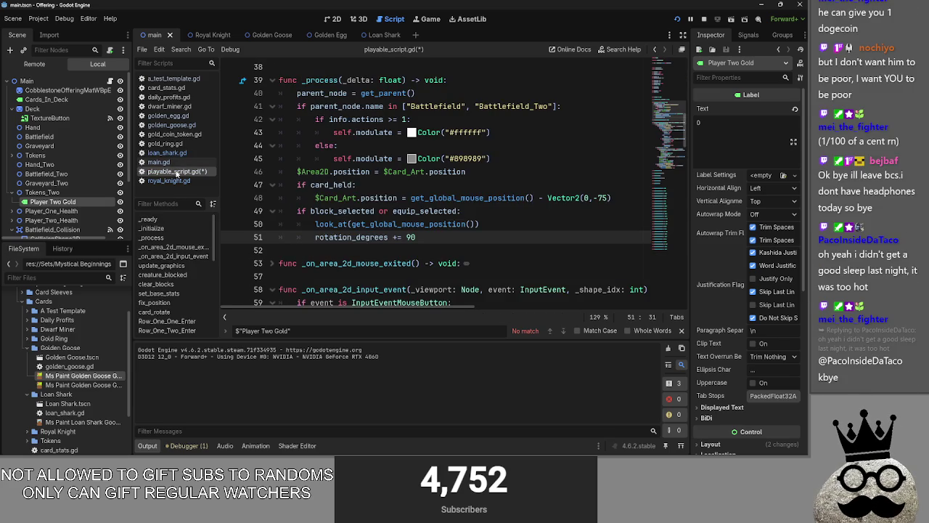
{"action": "scroll", "coordinate": [294, 200], "scroll_direction": "down", "scroll_amount": 3}
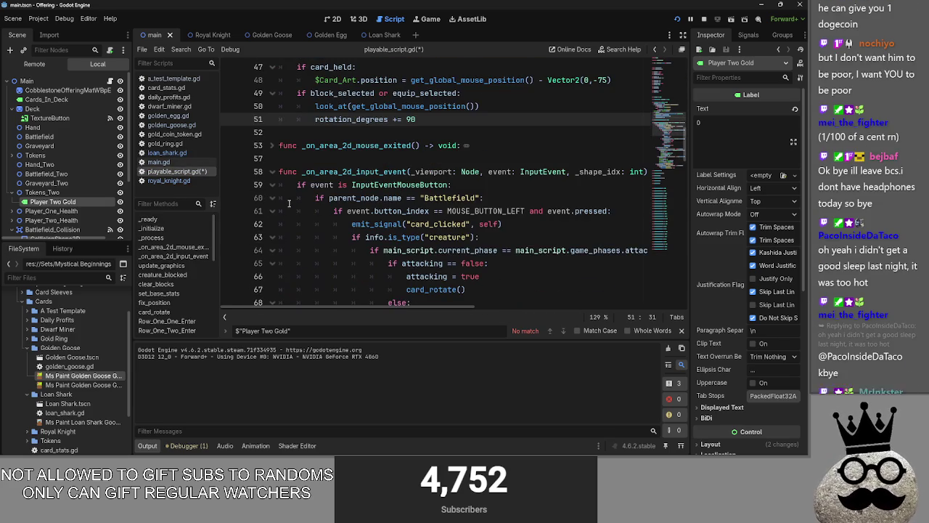
{"action": "left_click", "coordinate": [395, 132]}
{"action": "scroll", "coordinate": [479, 196], "scroll_direction": "up", "scroll_amount": 2}
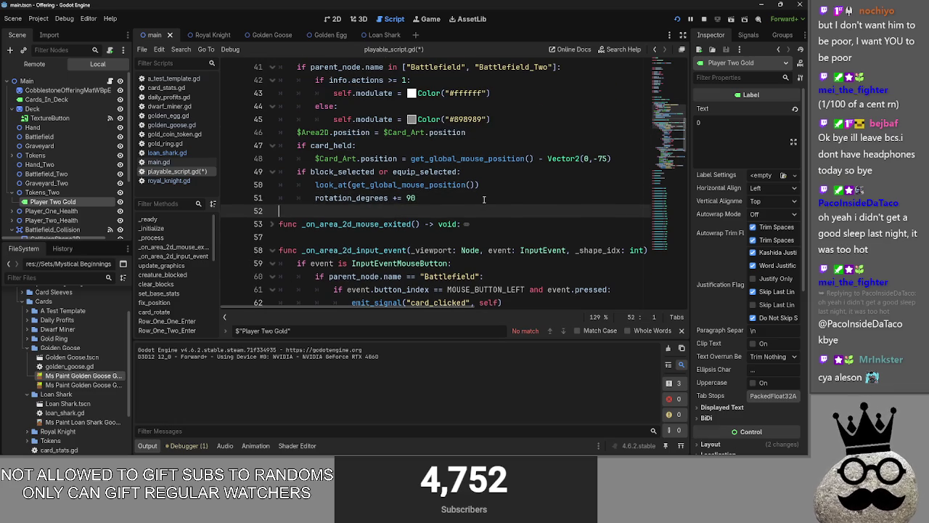
{"action": "mouse_move", "coordinate": [463, 161]}
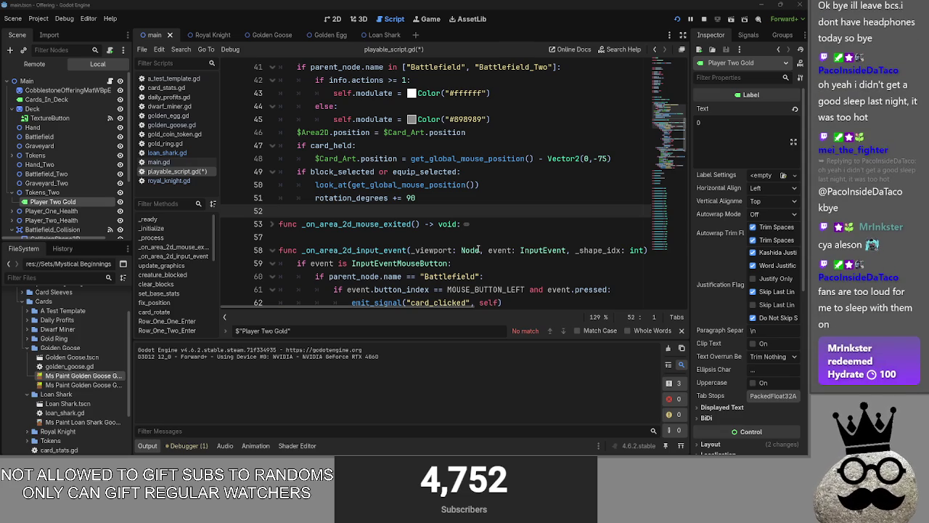
{"action": "mouse_move", "coordinate": [478, 249]}
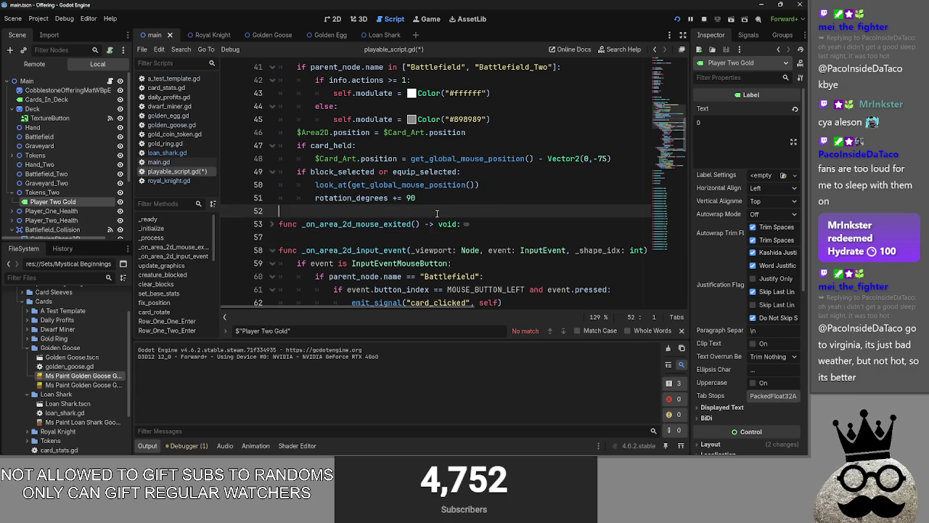
{"action": "key", "text": "alt+Tab"}
{"action": "key", "text": "alt+Tab"}
{"action": "key", "text": "alt+Tab"}
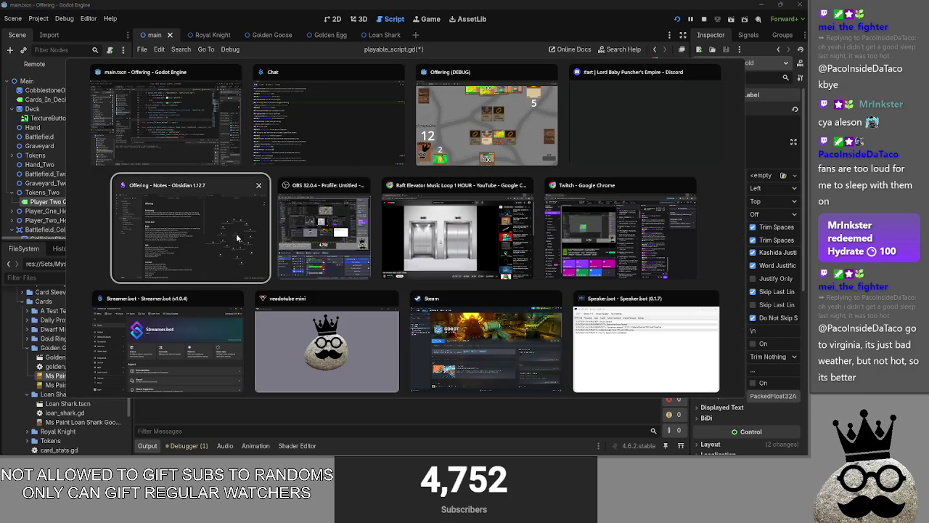
{"action": "key", "text": "Escape"}
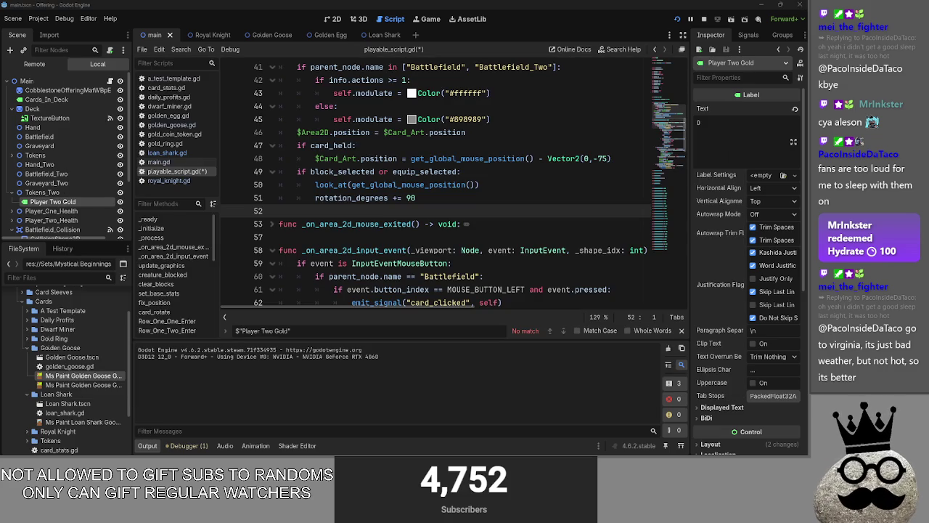
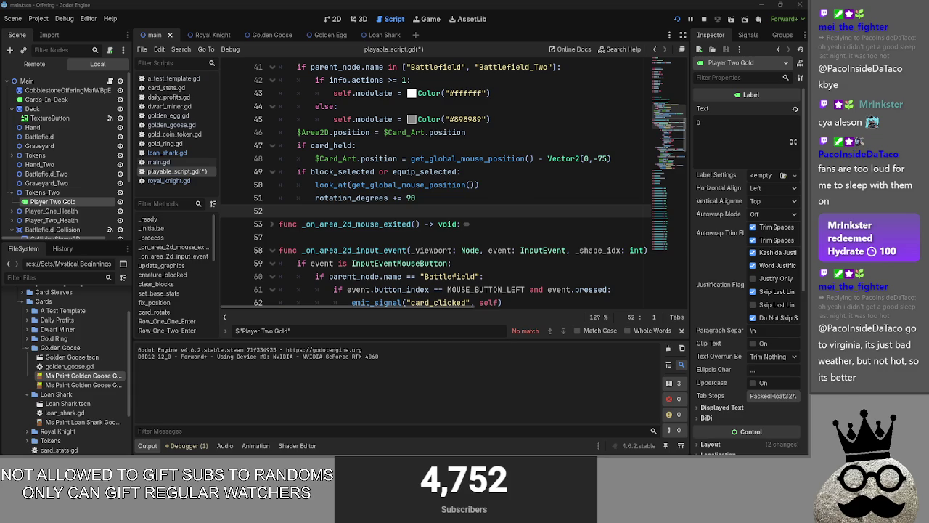
Step: Maximize the Wheel of Names window and recolour the Win slice green
{"action": "left_click_drag", "start_coordinate": [928, 32], "coordinate": [712, 32]}
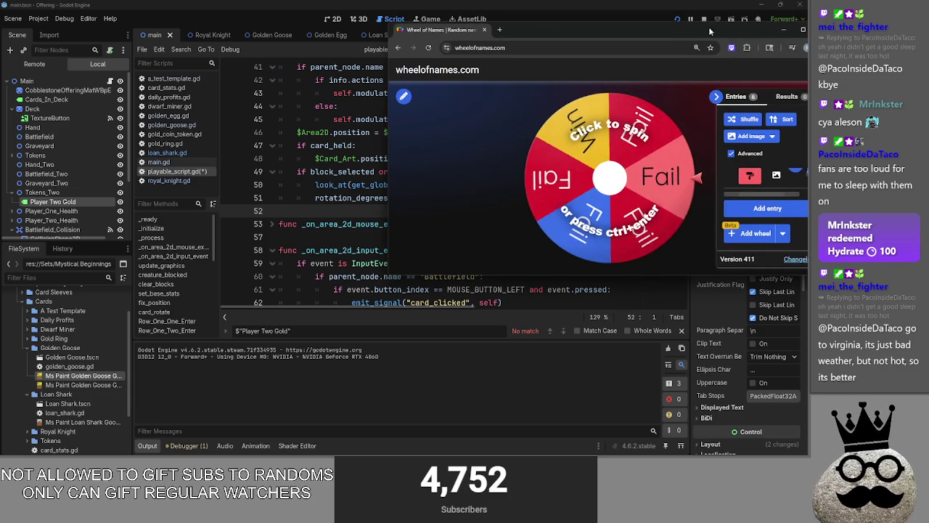
{"action": "left_click", "coordinate": [802, 29]}
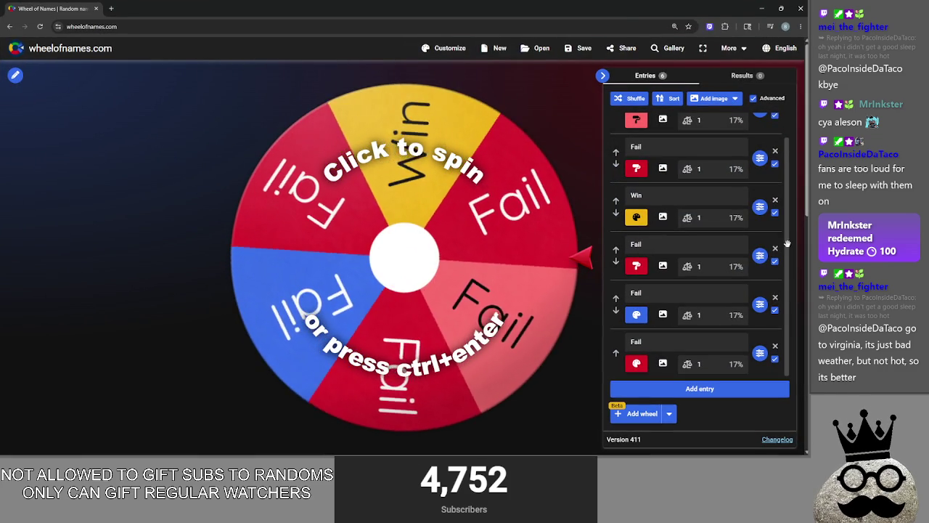
{"action": "left_click", "coordinate": [635, 217]}
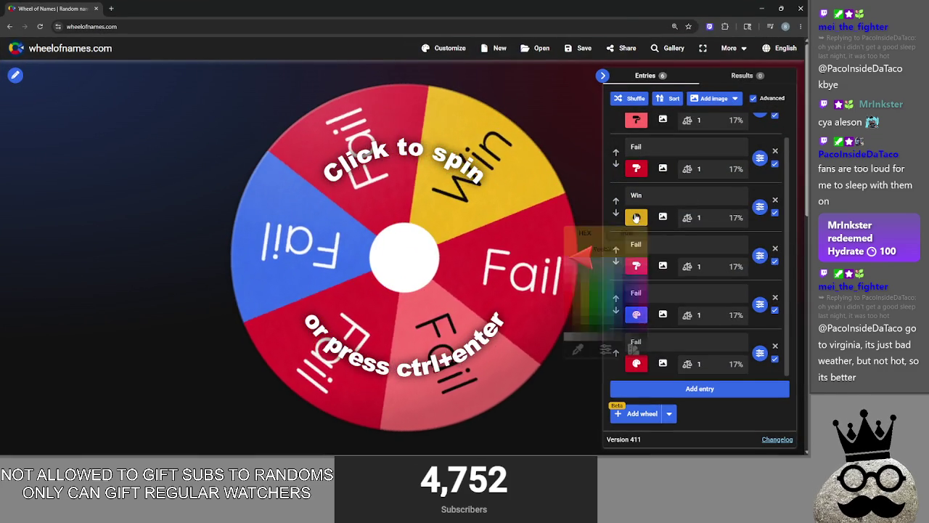
{"action": "left_click", "coordinate": [595, 293]}
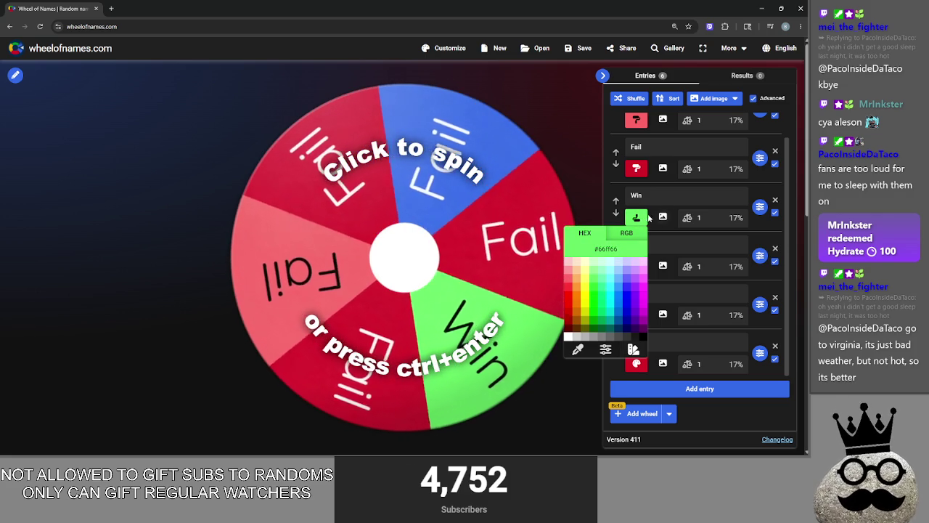
{"action": "key", "text": "Escape"}
Step: Recolour the blue Fail slice light pink (#ff9999) and spin the wheel
{"action": "left_click", "coordinate": [630, 312]}
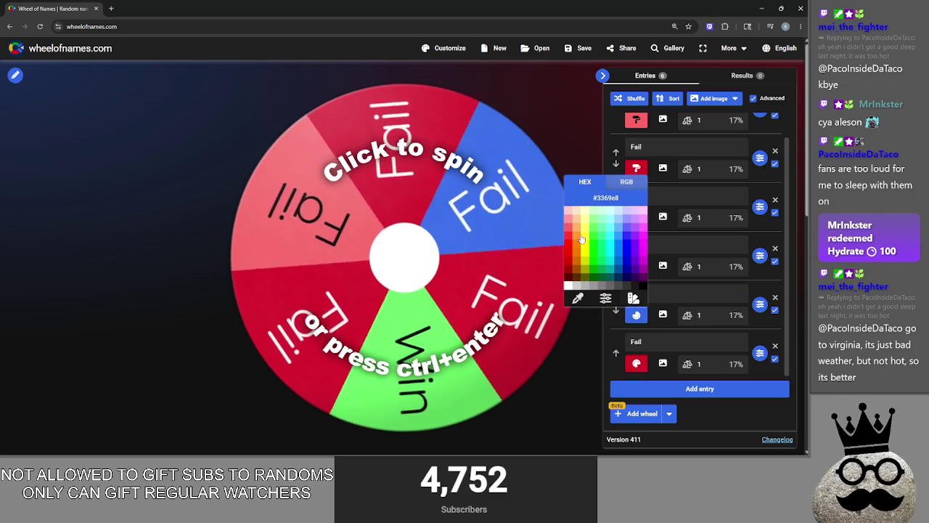
{"action": "left_click", "coordinate": [657, 373]}
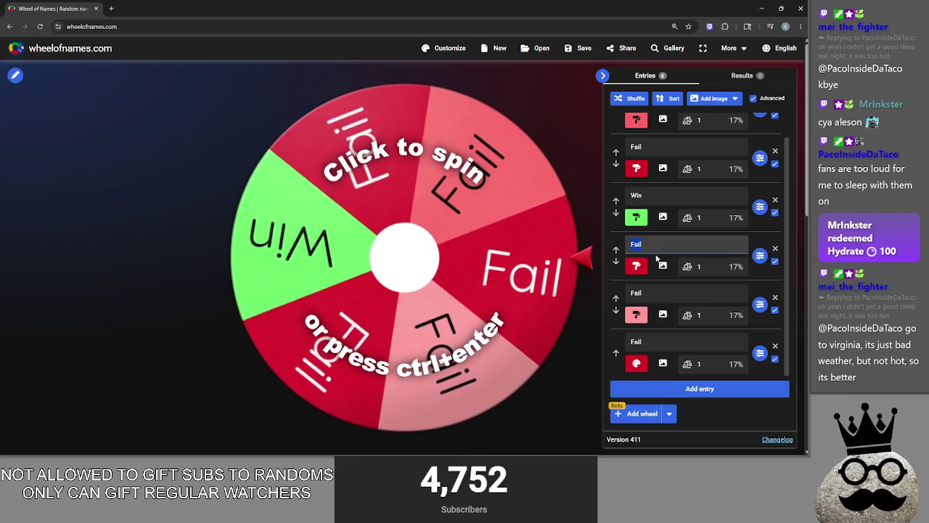
{"action": "left_click", "coordinate": [674, 276]}
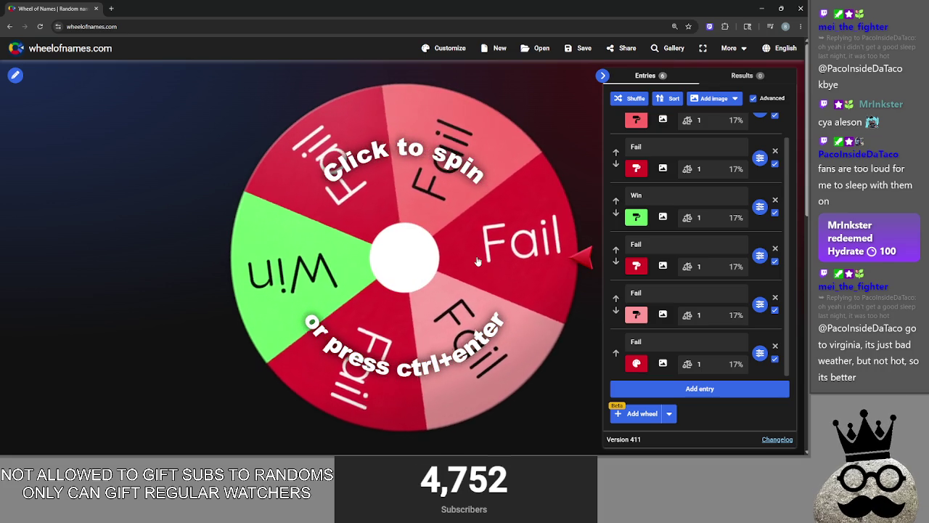
{"action": "left_click", "coordinate": [477, 262]}
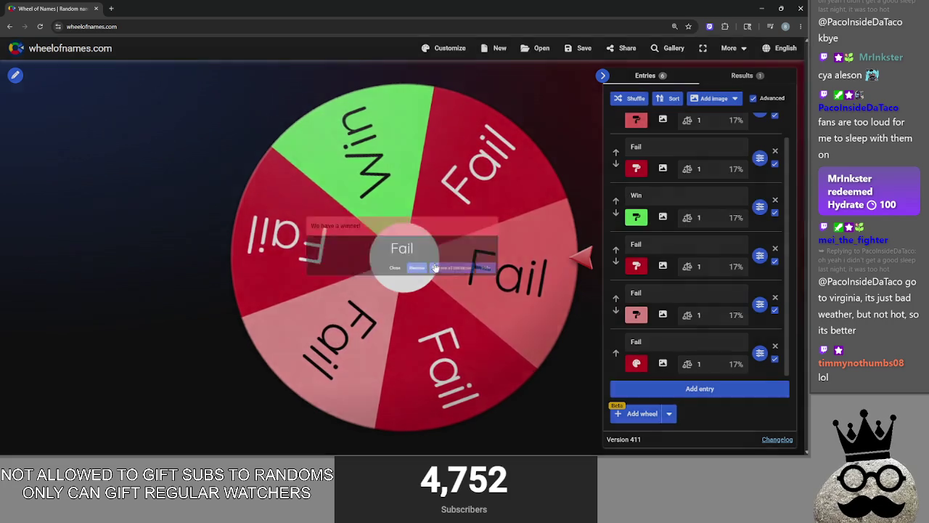
Step: Spin the wheel a second time and dismiss the Fail winner announcement
{"action": "key", "text": "alt+Tab"}
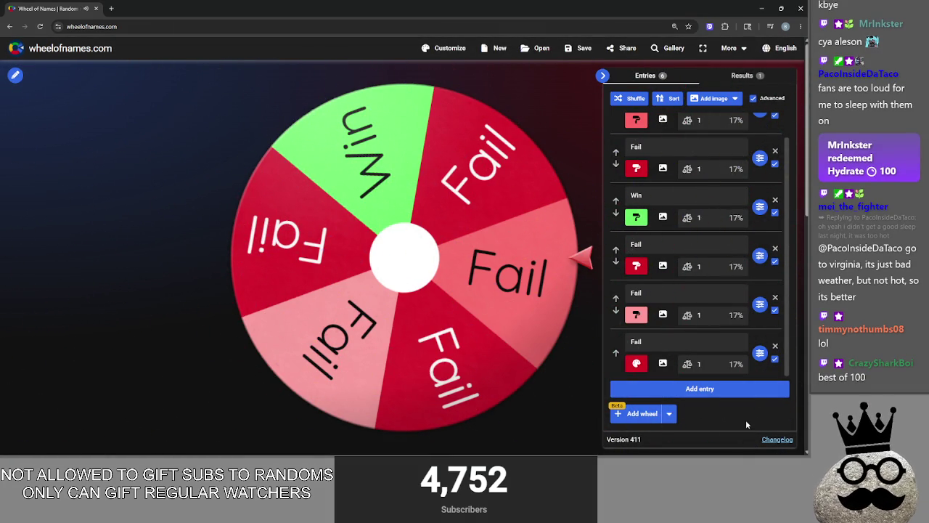
{"action": "left_click", "coordinate": [386, 228]}
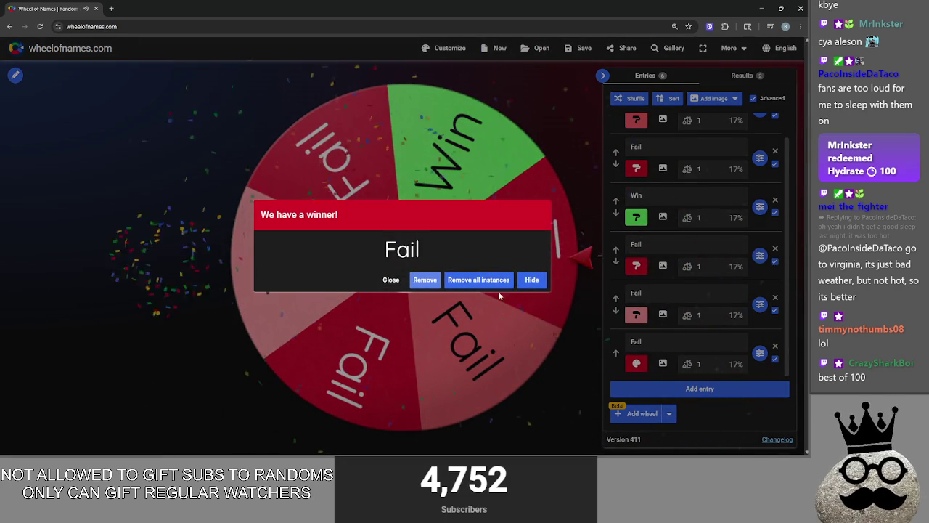
{"action": "left_click", "coordinate": [391, 280]}
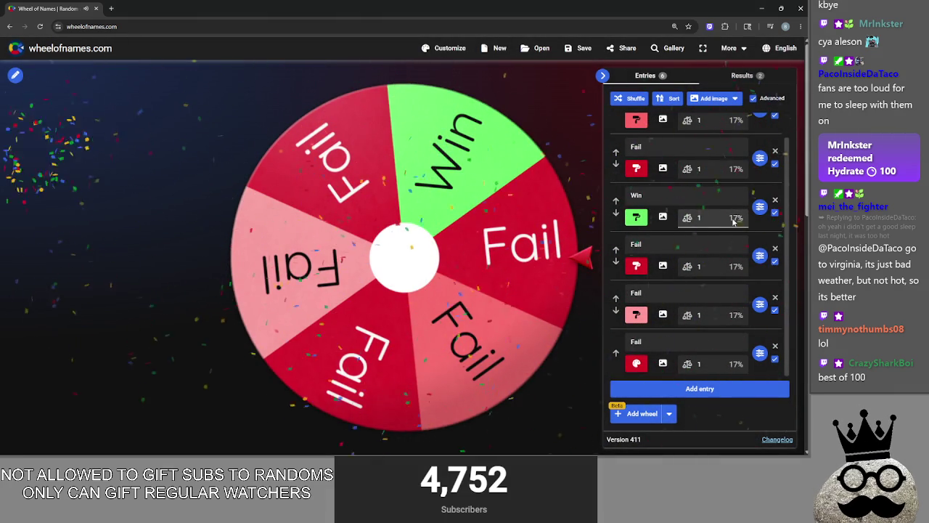
Step: Set the weight of every entry on the wheel to 100
{"action": "type", "text": "00"}
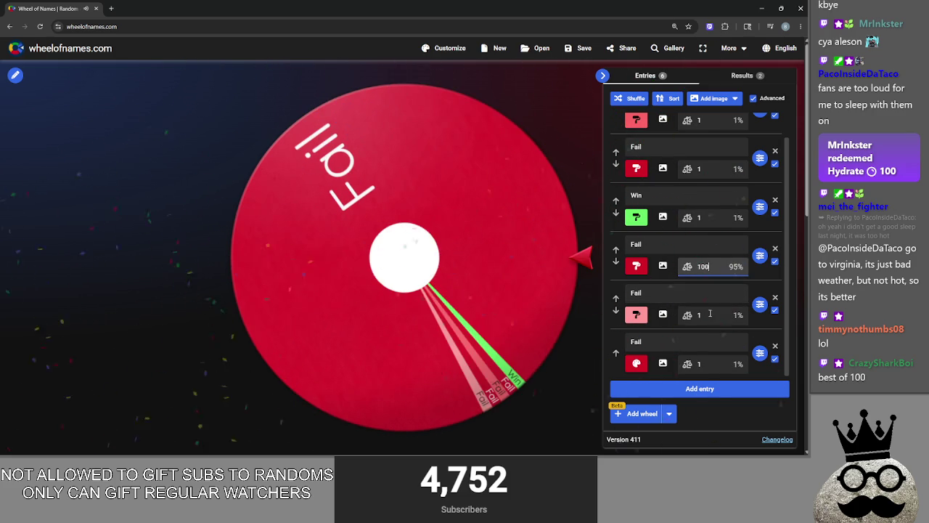
{"action": "left_click", "coordinate": [722, 311]}
{"action": "type", "text": "00"}
{"action": "key", "text": "Tab"}
{"action": "type", "text": "100"}
{"action": "left_click", "coordinate": [713, 218]}
{"action": "type", "text": "0000"}
{"action": "scroll", "coordinate": [697, 204], "scroll_direction": "up", "scroll_amount": 1}
{"action": "left_click", "coordinate": [704, 148]}
{"action": "type", "text": "00"}
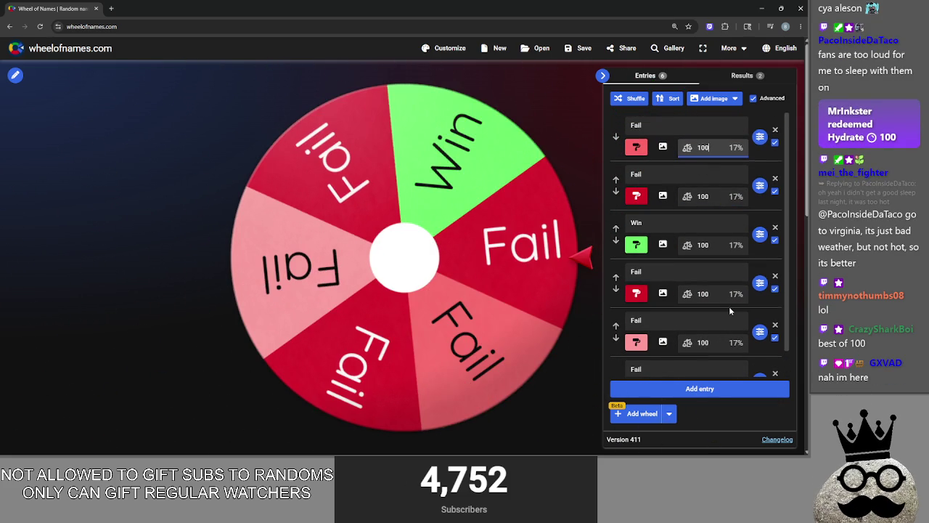
{"action": "scroll", "coordinate": [731, 311], "scroll_direction": "down", "scroll_amount": 1}
Step: Cut Win's weight to 10, spin to a Fail result, and return to Godot
{"action": "left_click", "coordinate": [720, 216]}
{"action": "key", "text": "BackSpace"}
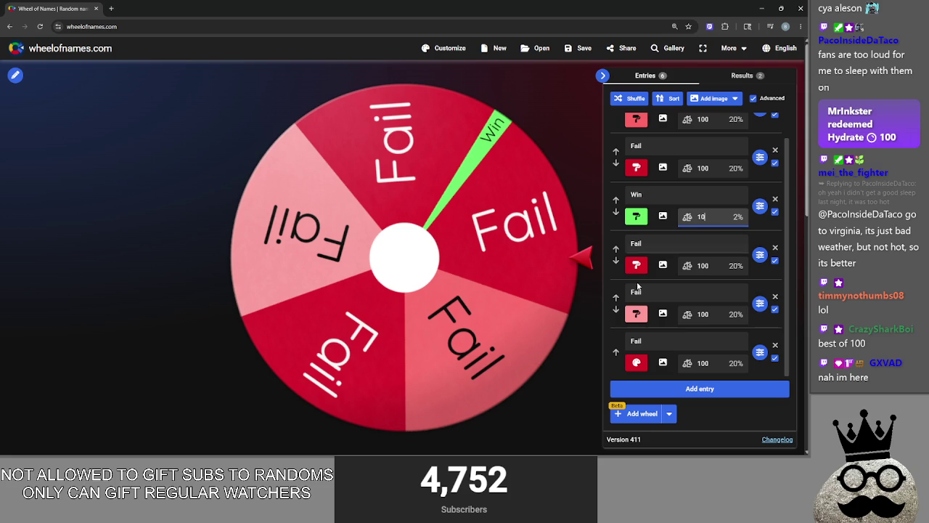
{"action": "left_click", "coordinate": [485, 279]}
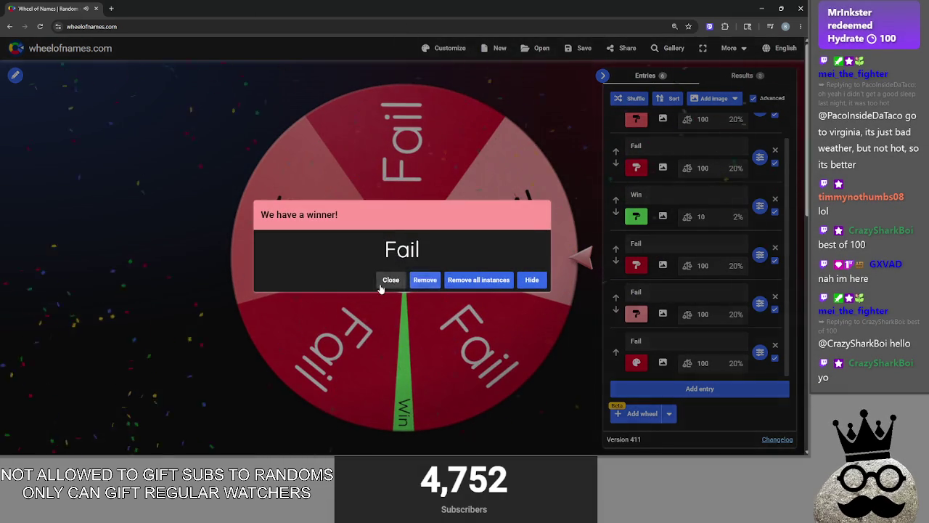
{"action": "left_click", "coordinate": [393, 273]}
{"action": "key", "text": "alt+Tab"}
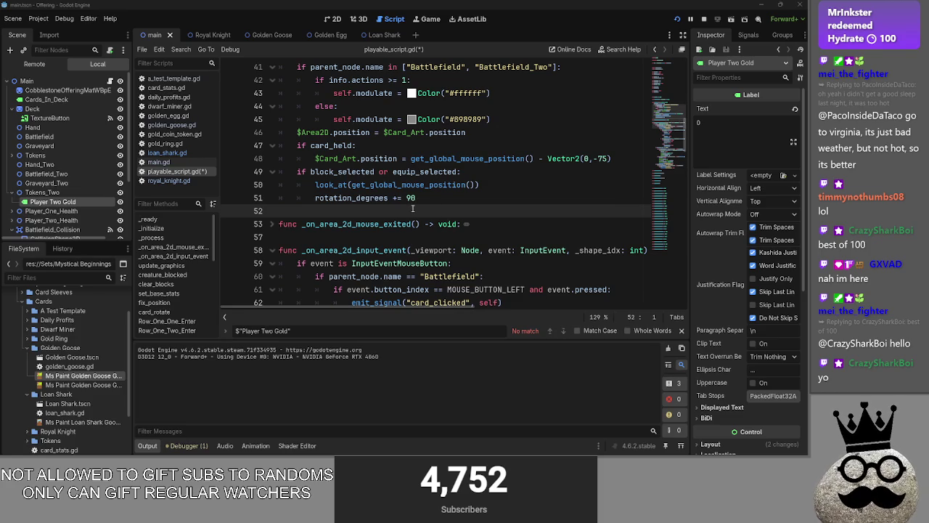
Step: Unfold and refold _on_area_2d_mouse_exited, then scroll through playable_script.gd
{"action": "left_click", "coordinate": [272, 224]}
{"action": "left_click", "coordinate": [272, 224]}
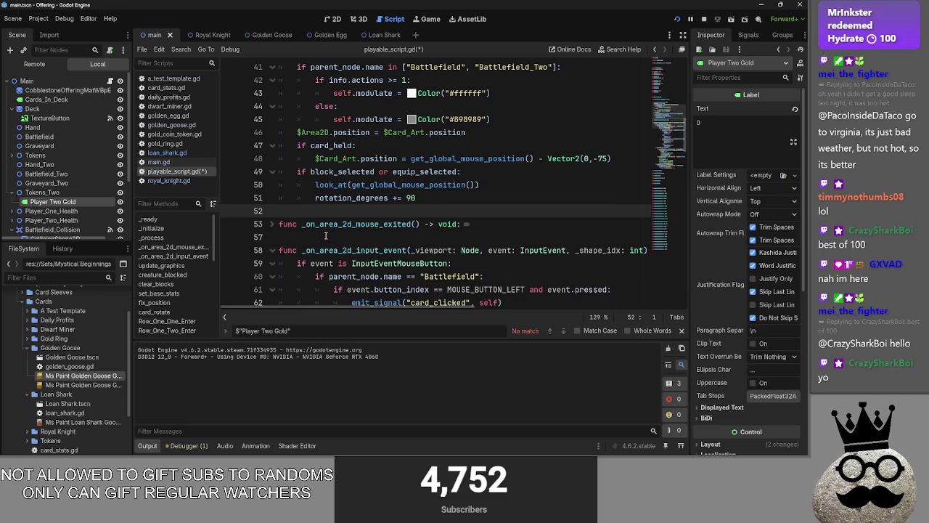
{"action": "scroll", "coordinate": [414, 275], "scroll_direction": "down", "scroll_amount": 8}
{"action": "scroll", "coordinate": [414, 276], "scroll_direction": "down", "scroll_amount": 4}
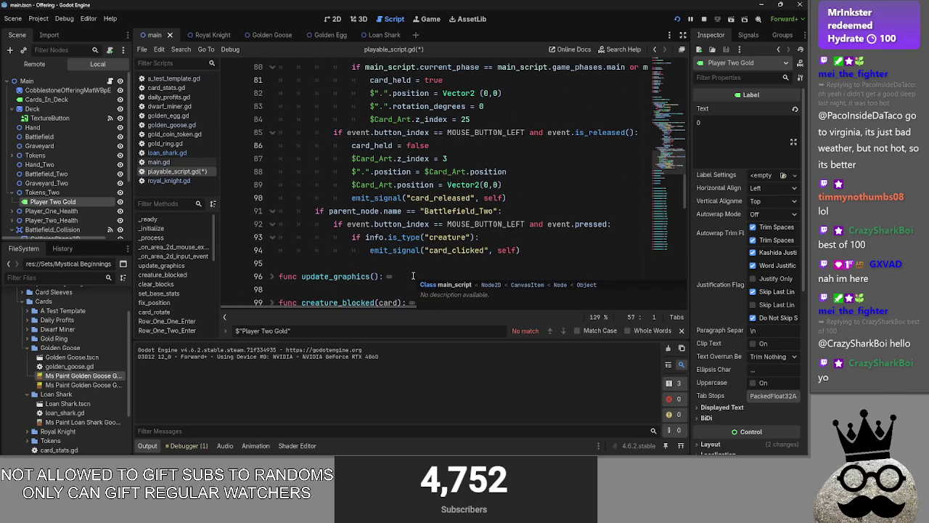
{"action": "scroll", "coordinate": [363, 250], "scroll_direction": "up", "scroll_amount": 10}
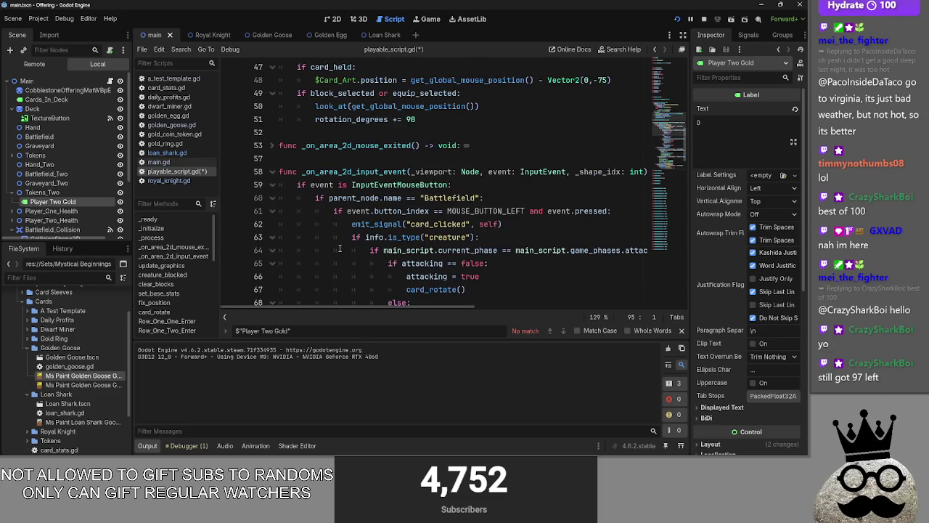
{"action": "scroll", "coordinate": [468, 263], "scroll_direction": "up", "scroll_amount": 6}
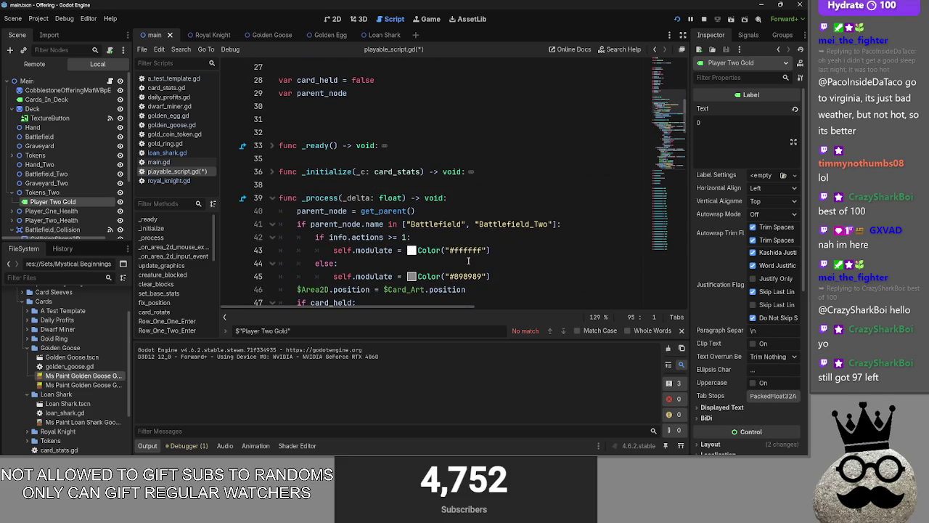
Step: Bring the Wheel of Names window up over the Godot editor
{"action": "key", "text": "alt+Tab"}
{"action": "key", "text": "alt+Tab"}
{"action": "key", "text": "alt+Tab"}
{"action": "key", "text": "alt+Tab"}
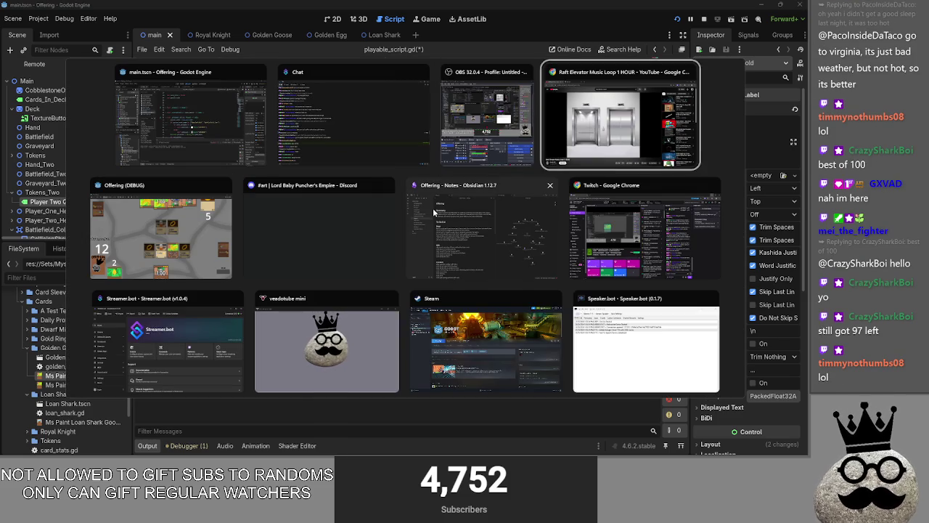
{"action": "key", "text": "Escape"}
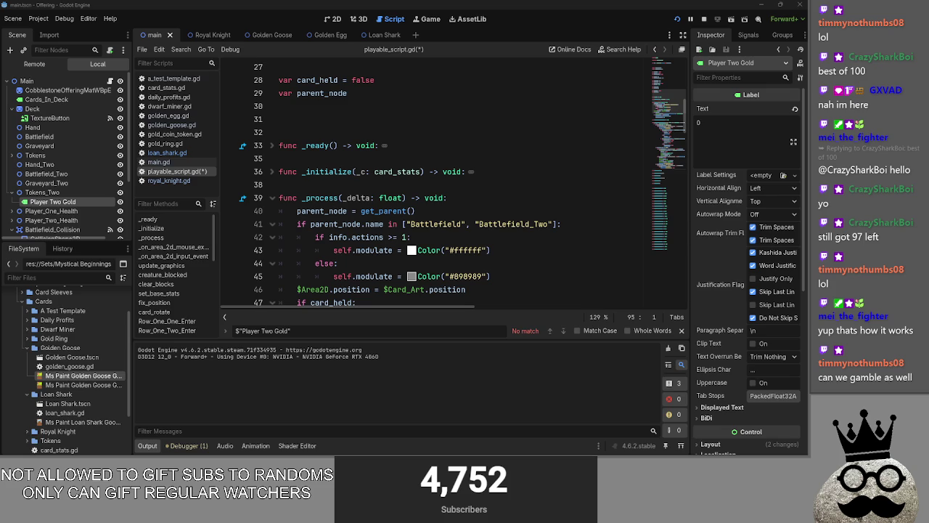
{"action": "key", "text": "alt+Tab"}
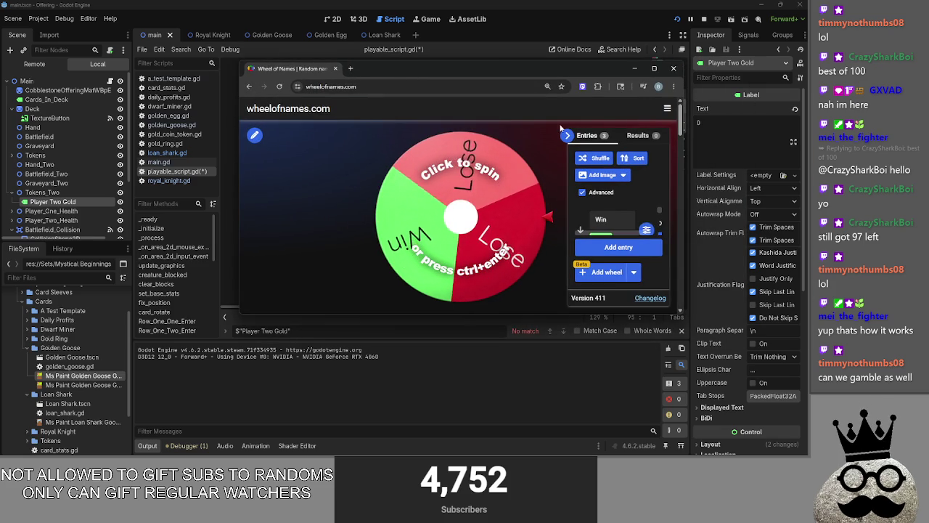
Step: Maximize the wheel window and set both Lose entries' weights to 10
{"action": "left_click", "coordinate": [655, 69]}
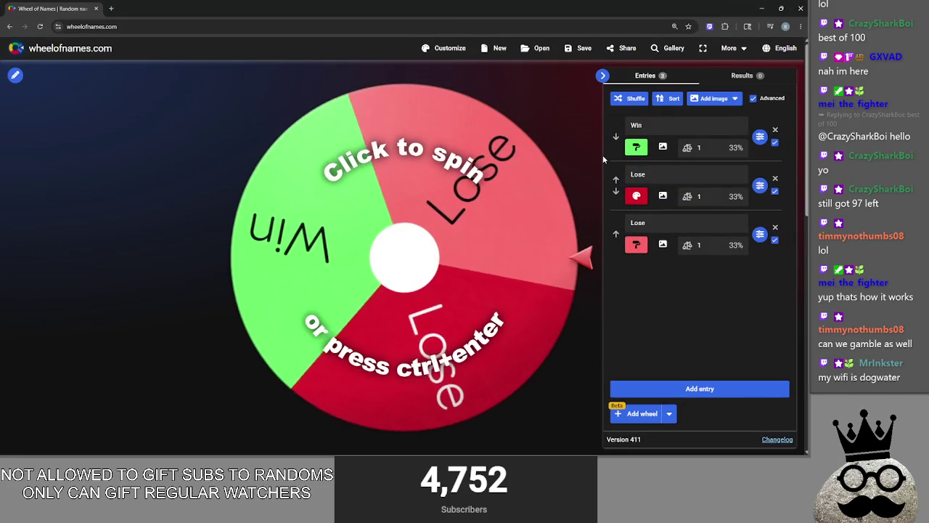
{"action": "left_click", "coordinate": [701, 196]}
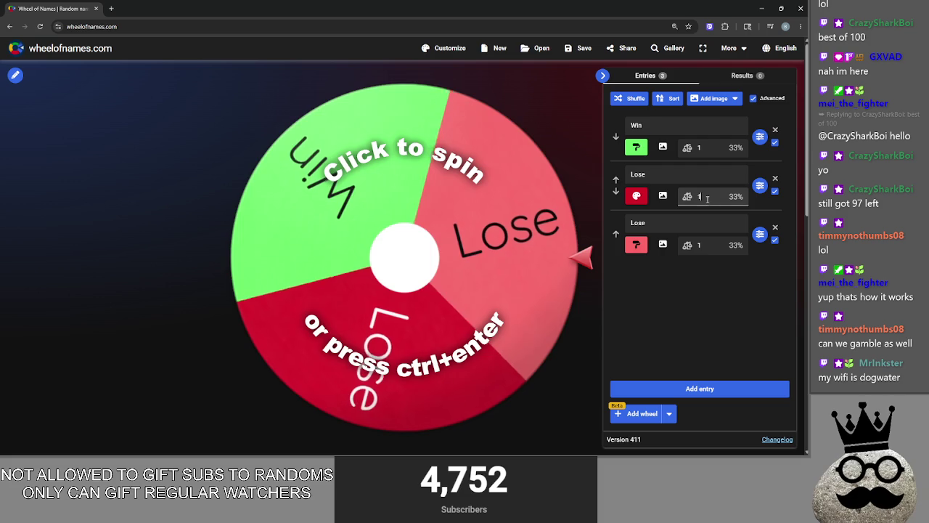
{"action": "type", "text": "0"}
{"action": "left_click", "coordinate": [701, 245]}
{"action": "type", "text": "0"}
{"action": "left_click", "coordinate": [694, 294]}
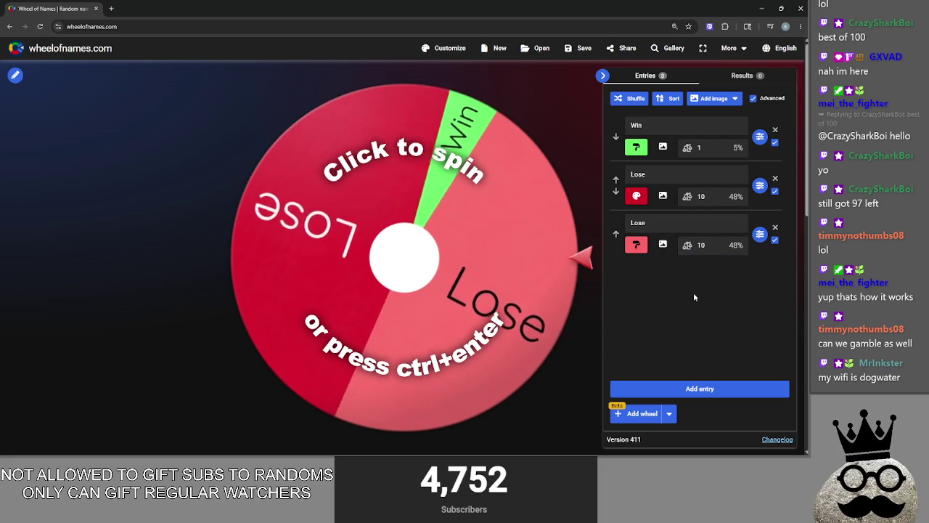
Step: Reset both Lose weights back to 1 and return to Godot
{"action": "left_click", "coordinate": [704, 244]}
{"action": "key", "text": "BackSpace"}
{"action": "left_click", "coordinate": [701, 196]}
{"action": "key", "text": "BackSpace"}
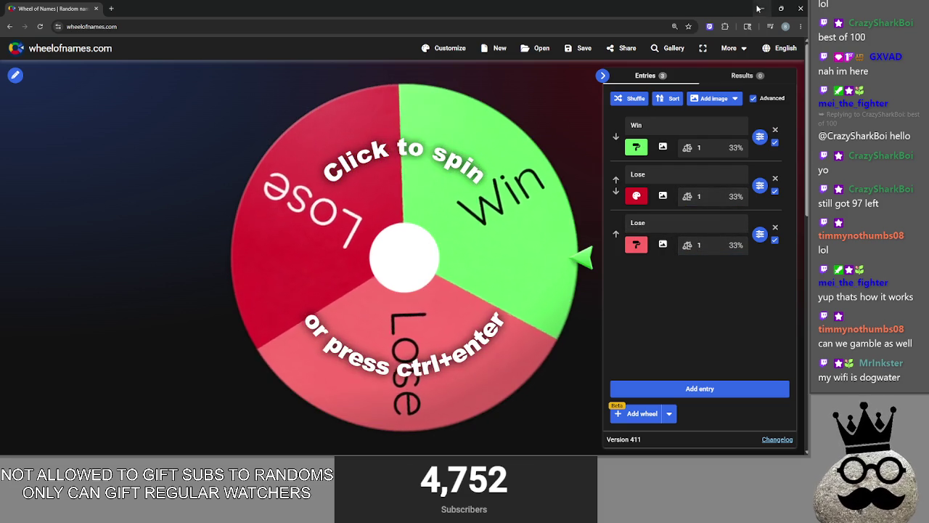
{"action": "key", "text": "alt+Tab"}
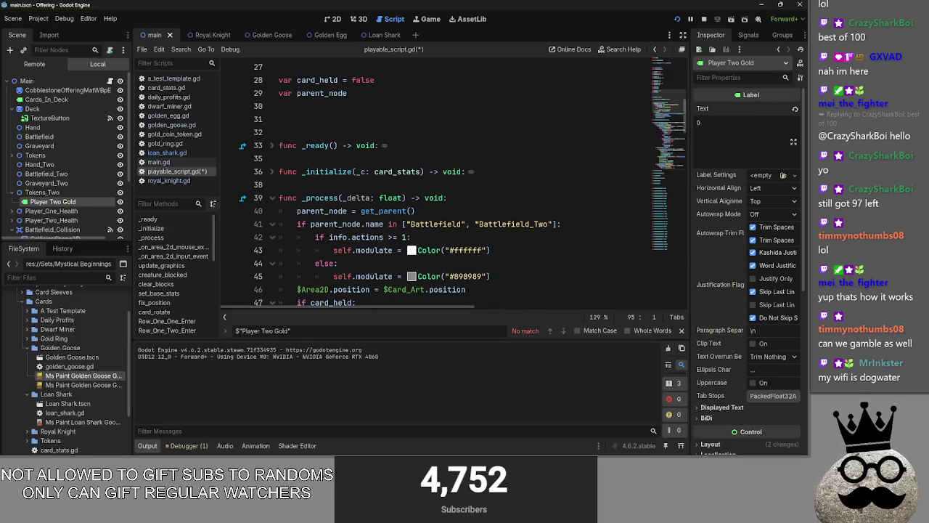
Step: Open loan_shark.gd, stop the running game, and switch to the Wheel of Names window
{"action": "scroll", "coordinate": [461, 247], "scroll_direction": "down", "scroll_amount": 4}
{"action": "scroll", "coordinate": [261, 190], "scroll_direction": "up", "scroll_amount": 4}
{"action": "left_click", "coordinate": [167, 153]}
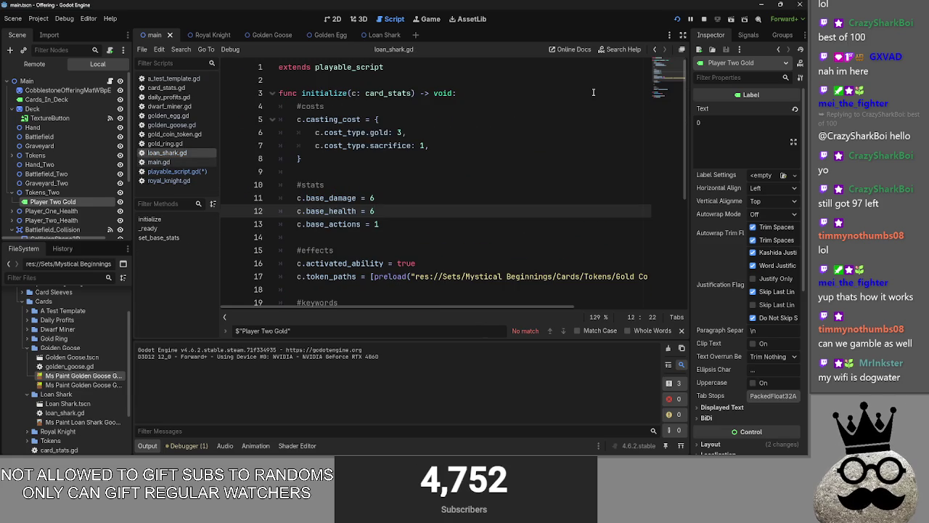
{"action": "left_click", "coordinate": [704, 19]}
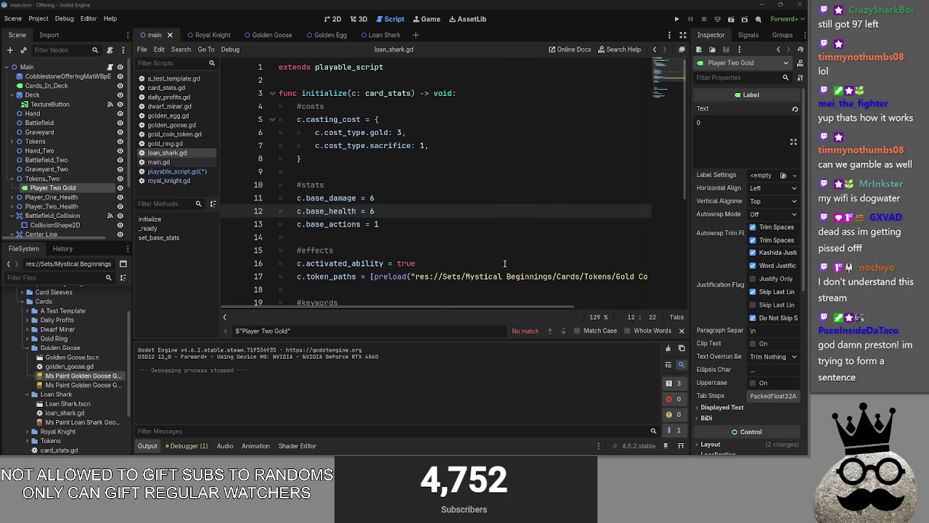
{"action": "key", "text": "alt+Tab"}
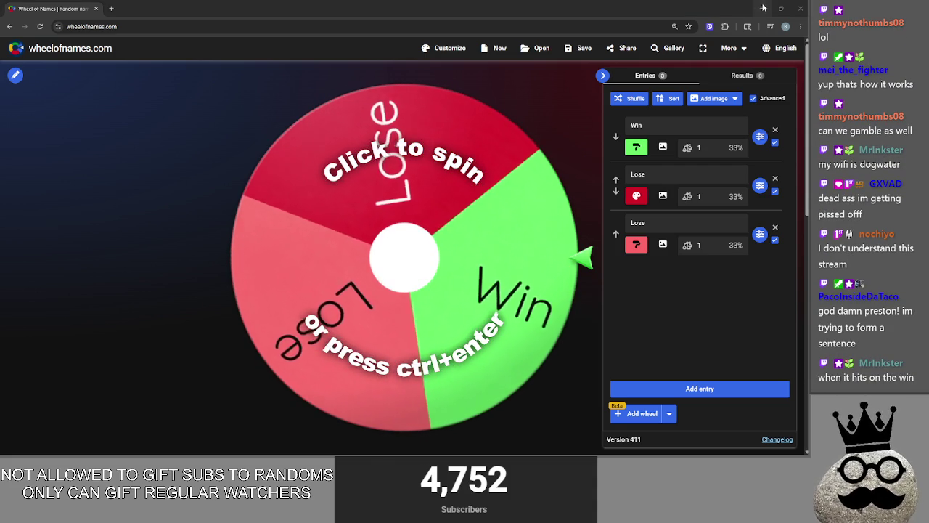
Step: Spin the three-entry Win/Lose wheel until it lands on Lose, then return to Godot
{"action": "key", "text": "alt+Tab"}
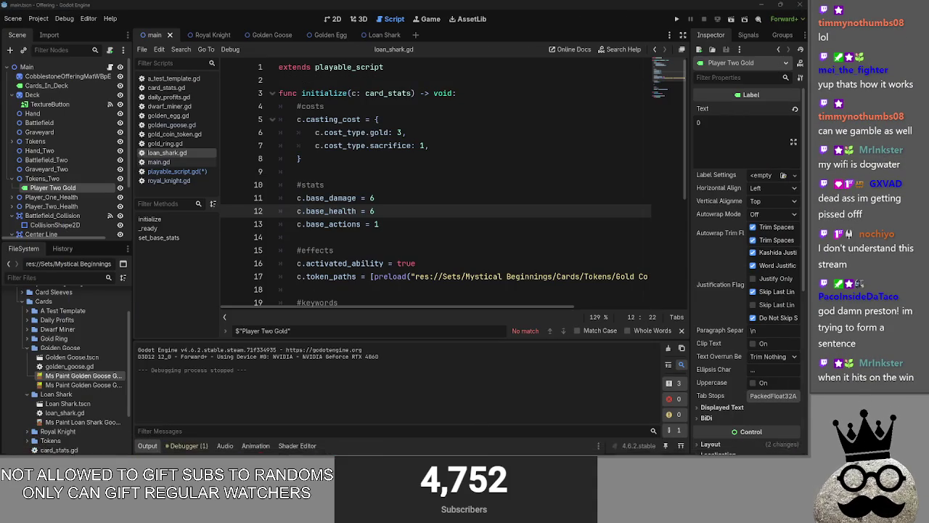
{"action": "mouse_move", "coordinate": [483, 447]}
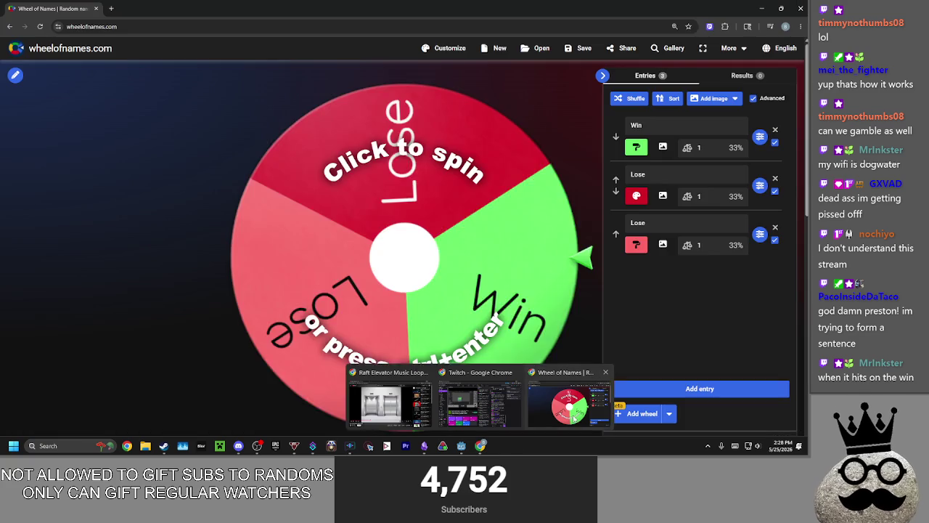
{"action": "left_click", "coordinate": [572, 410]}
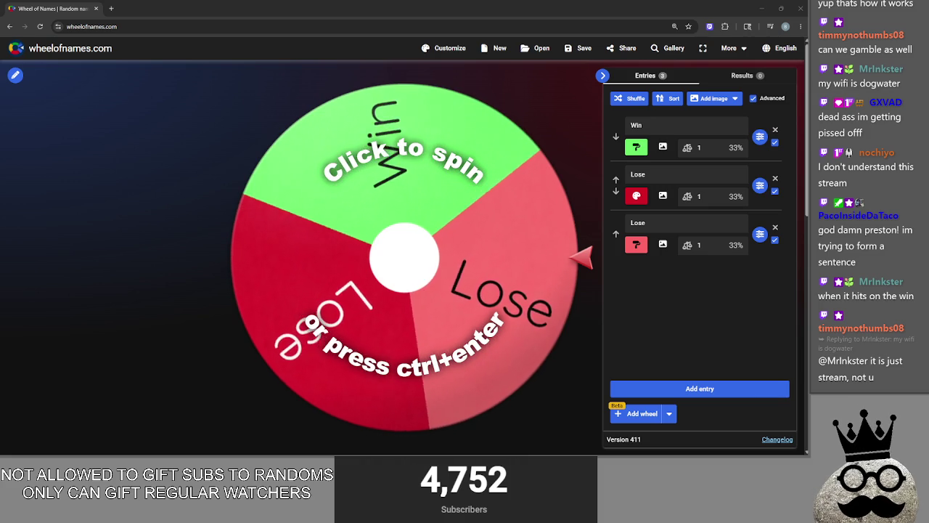
{"action": "left_click", "coordinate": [408, 242]}
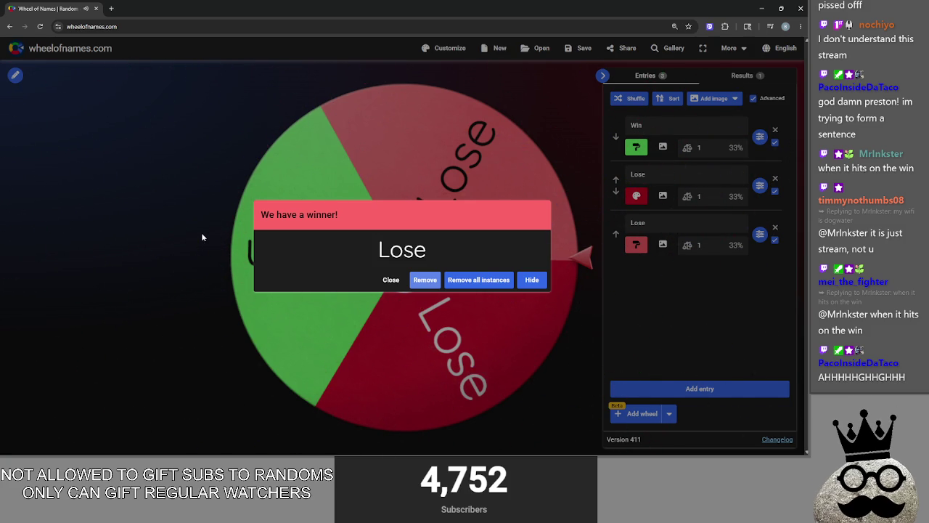
{"action": "key", "text": "alt+Tab"}
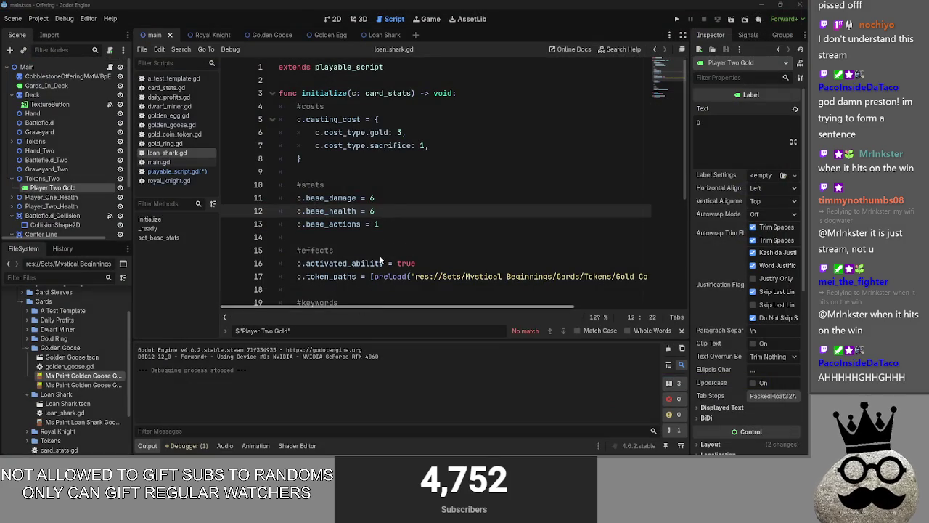
Step: Place the caret around loan_shark.gd's activated_ability lines, then view main.gd and royal_knight.gd
{"action": "left_click", "coordinate": [373, 237]}
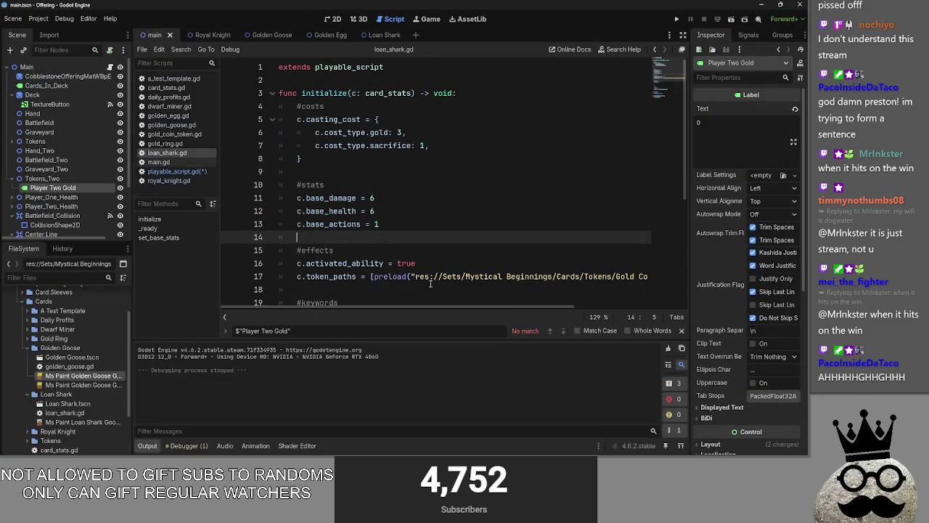
{"action": "left_click", "coordinate": [455, 249]}
{"action": "left_click", "coordinate": [442, 276]}
{"action": "left_click", "coordinate": [437, 262]}
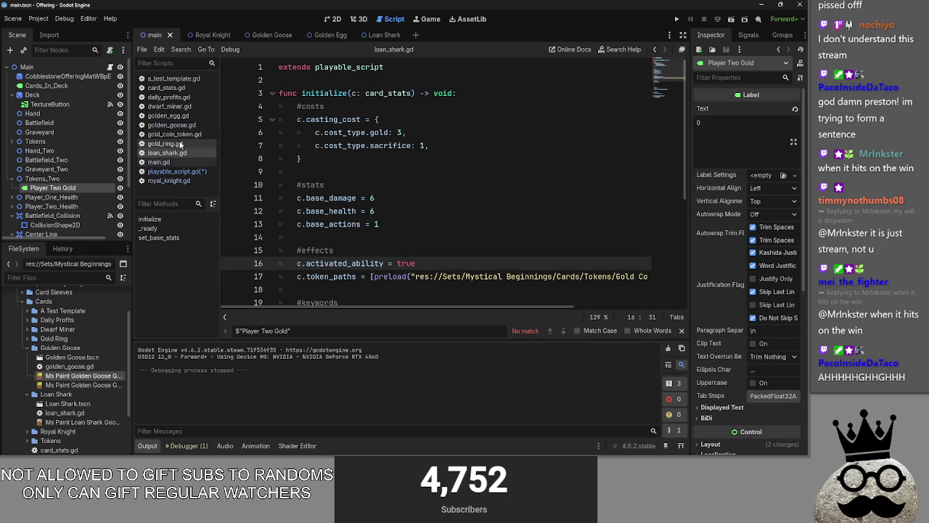
{"action": "left_click", "coordinate": [159, 162]}
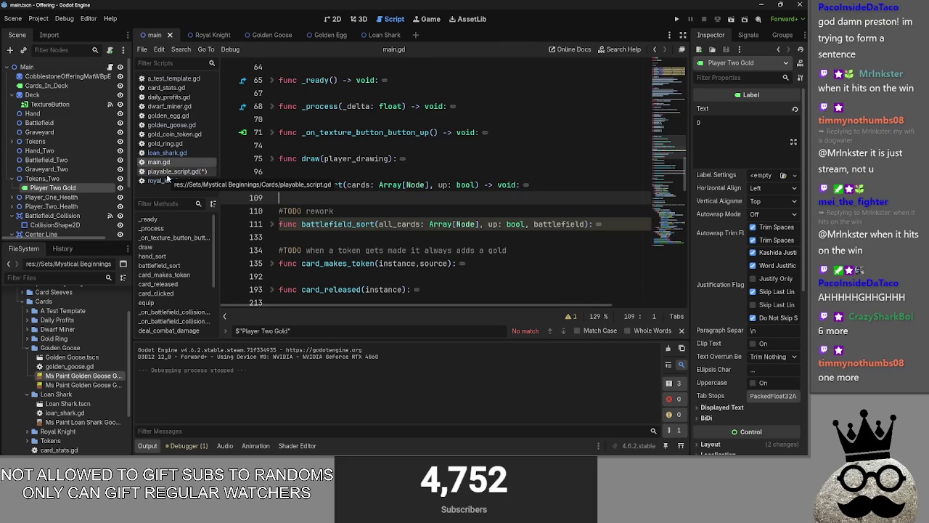
{"action": "left_click", "coordinate": [168, 181]}
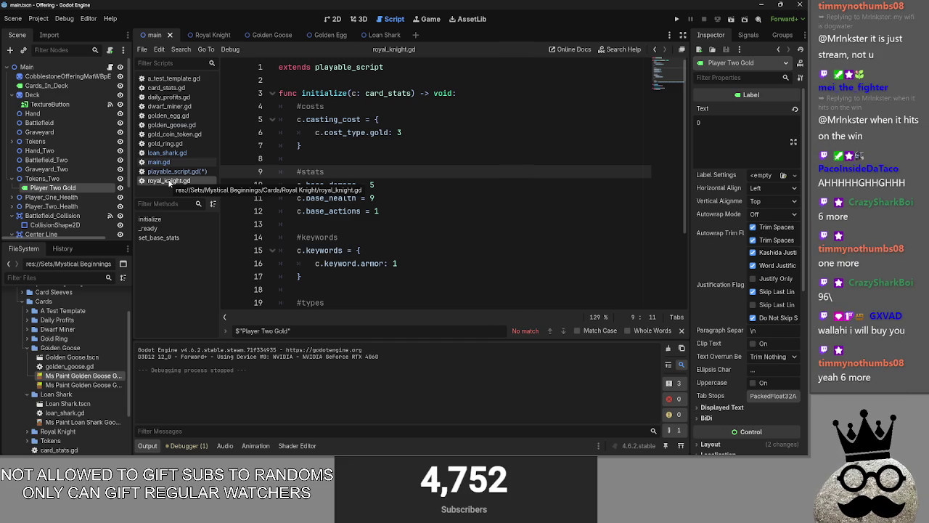
Step: Switch to the main scene's 2D view and pan across the game board layout
{"action": "left_click", "coordinate": [334, 19]}
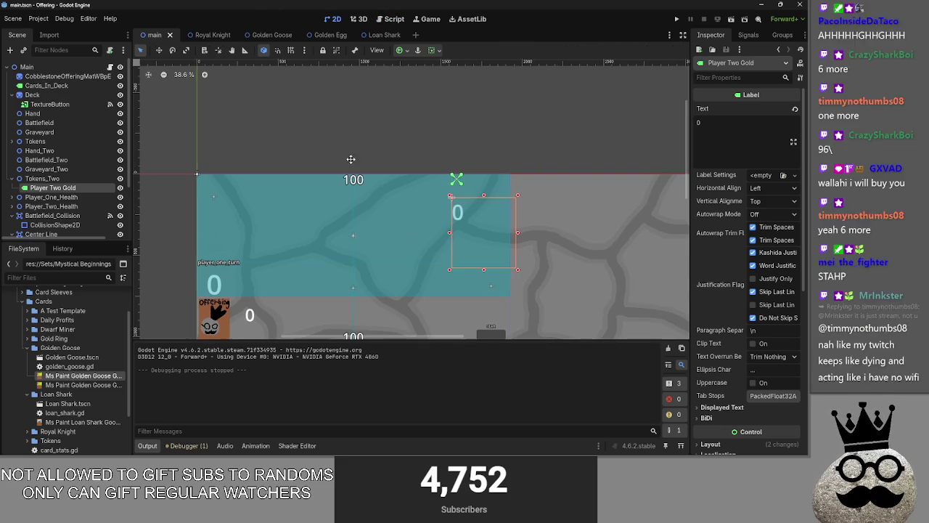
{"action": "scroll", "coordinate": [349, 163], "scroll_direction": "down", "scroll_amount": 3}
{"action": "scroll", "coordinate": [349, 163], "scroll_direction": "left", "scroll_amount": 4}
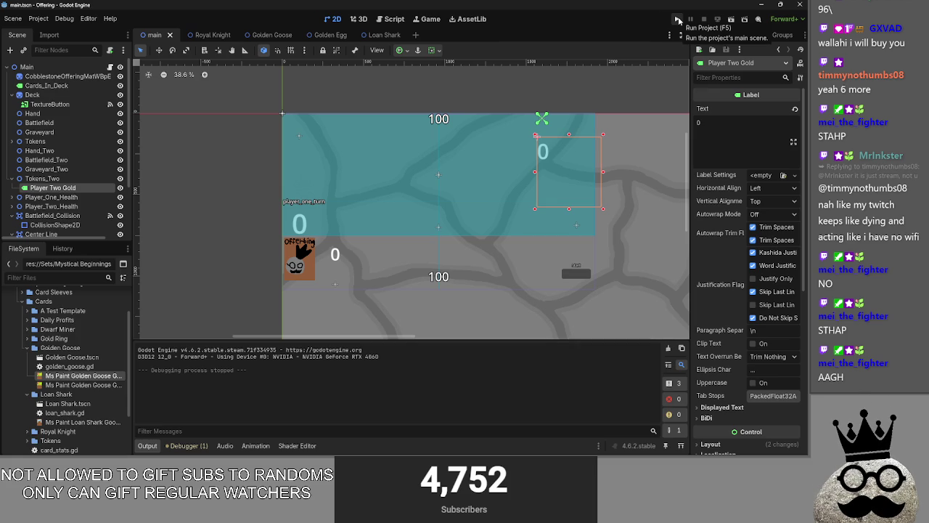
{"action": "key", "text": "alt+Tab"}
{"action": "key", "text": "alt+Tab"}
{"action": "key", "text": "alt+Tab"}
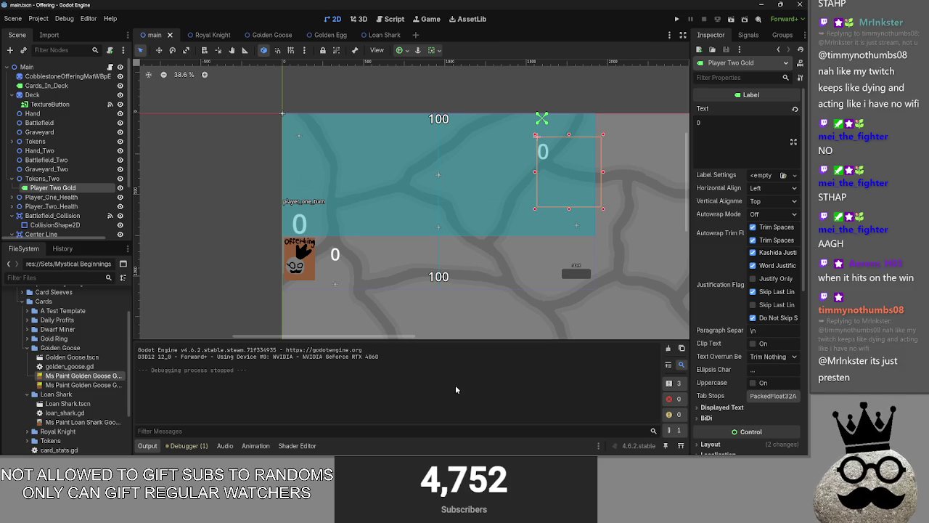
Step: Flip through the Golden Goose, Golden Egg, Loan Shark and Royal Knight card scenes
{"action": "left_click", "coordinate": [266, 36]}
{"action": "left_click", "coordinate": [315, 41]}
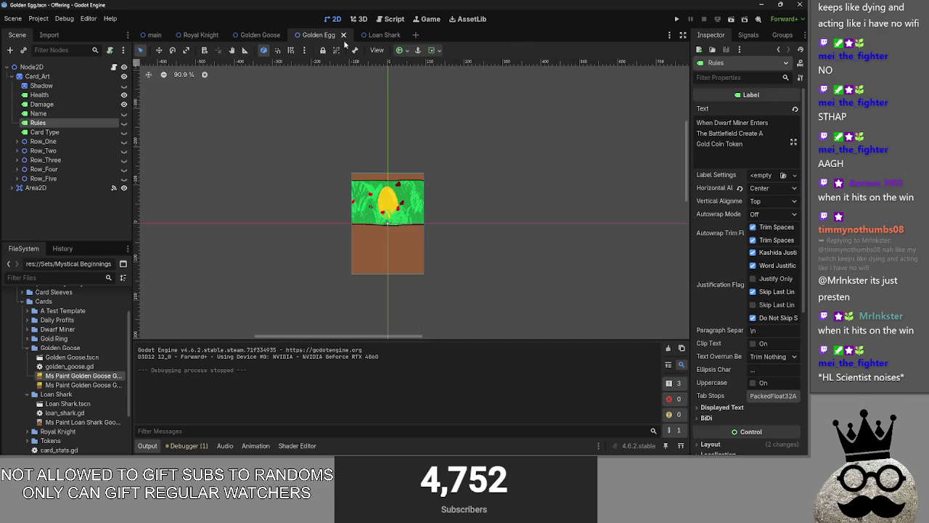
{"action": "left_click", "coordinate": [370, 37]}
{"action": "left_click", "coordinate": [316, 39]}
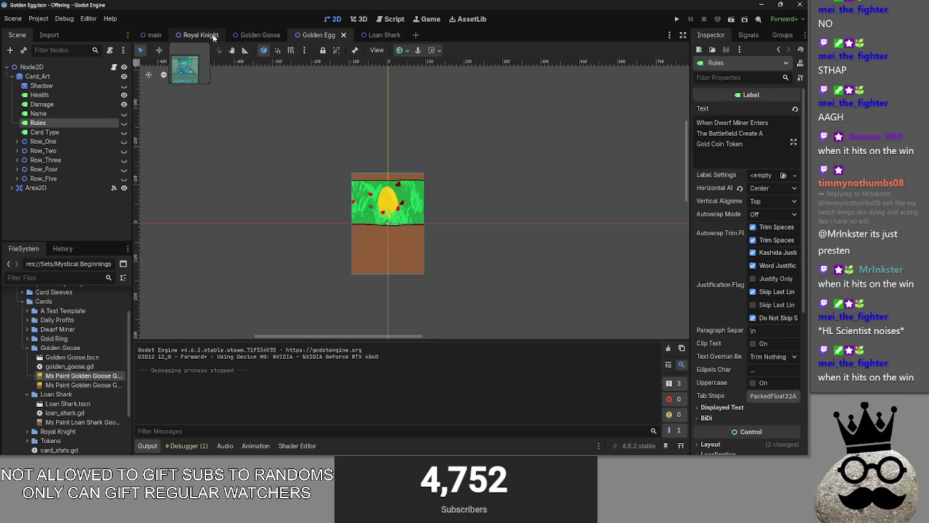
{"action": "left_click", "coordinate": [203, 35]}
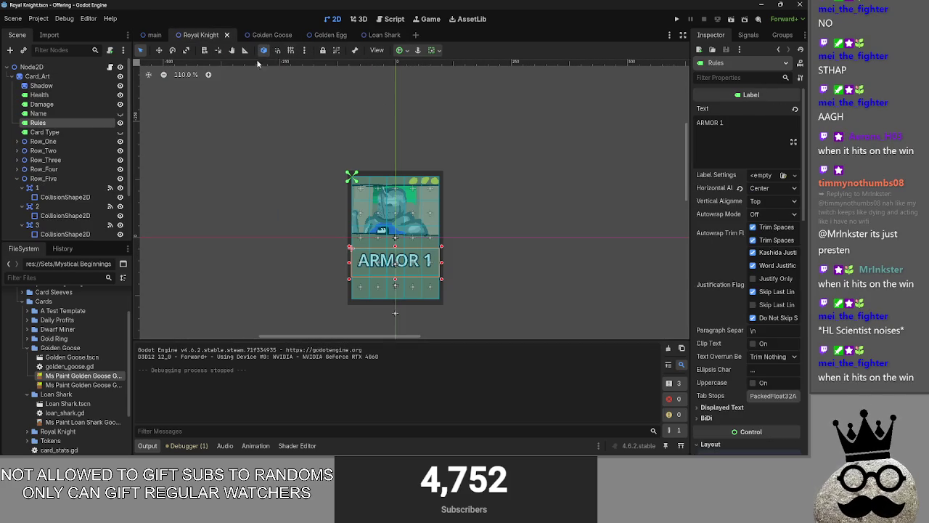
{"action": "scroll", "coordinate": [754, 279], "scroll_direction": "down", "scroll_amount": 5}
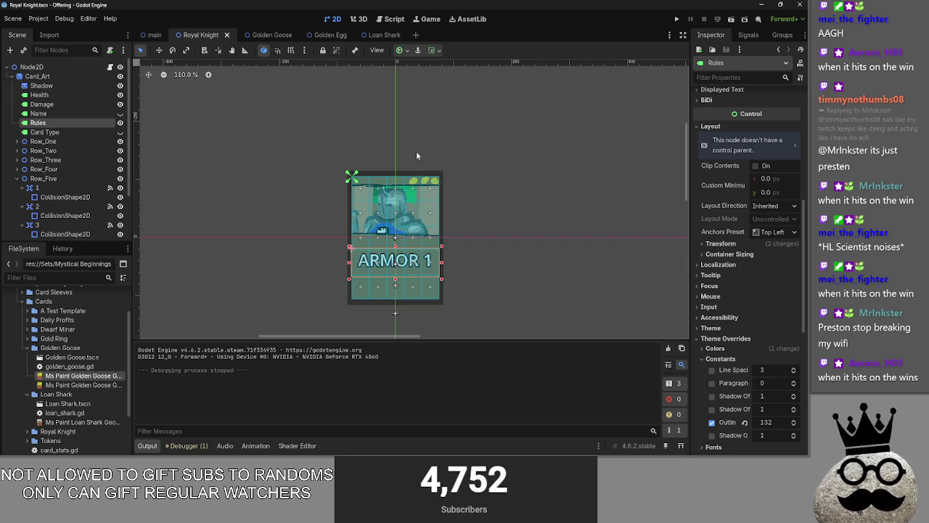
Step: Review royal_knight.gd, then save playable_script.gd
{"action": "left_click", "coordinate": [389, 19]}
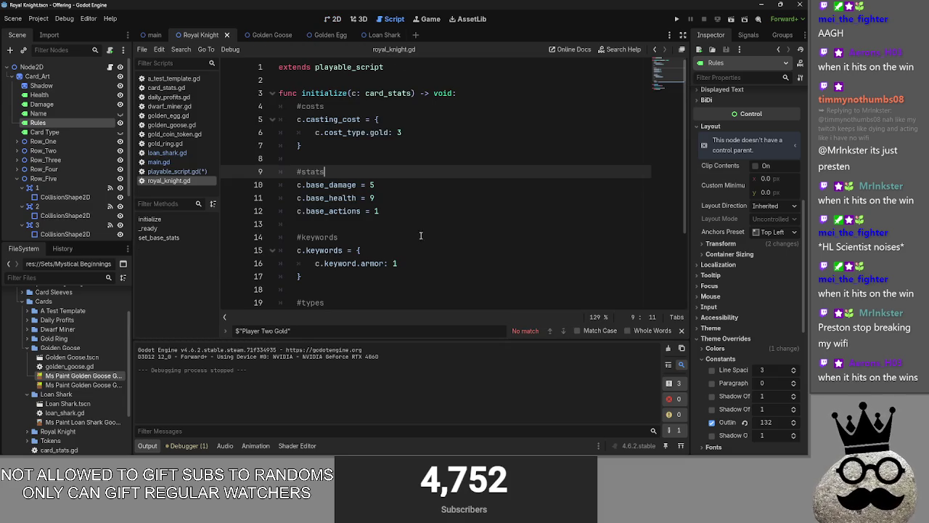
{"action": "left_click", "coordinate": [169, 172]}
{"action": "key", "text": "ctrl+s"}
{"action": "scroll", "coordinate": [524, 250], "scroll_direction": "down", "scroll_amount": 5}
Step: Check main.gd, return to playable_script.gd, and launch the game with F5
{"action": "left_click", "coordinate": [178, 162]}
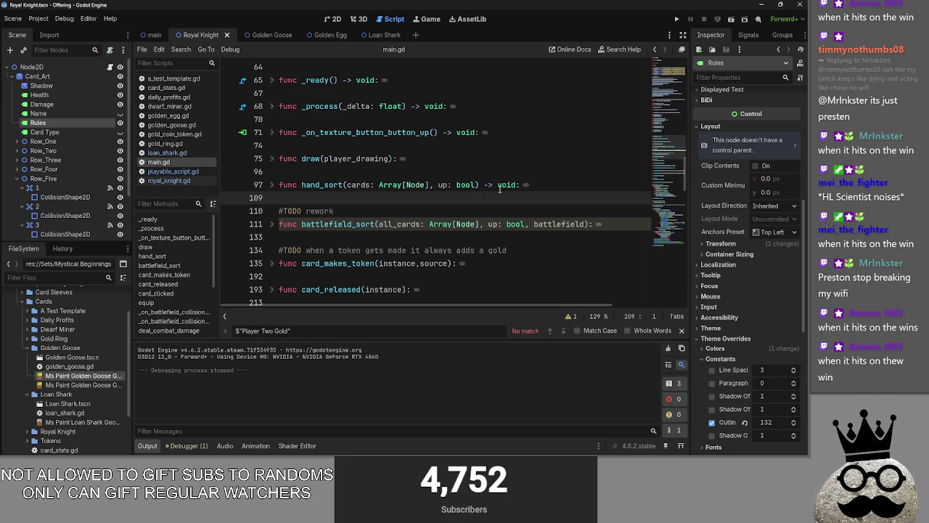
{"action": "key", "text": "alt+Left"}
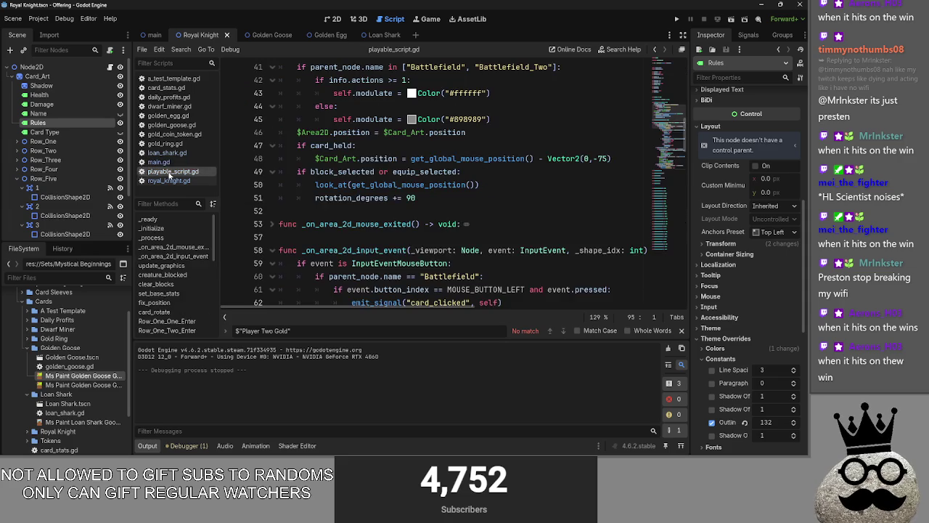
{"action": "key", "text": "alt+Tab"}
{"action": "key", "text": "alt+Tab"}
{"action": "key", "text": "alt+Tab"}
{"action": "key", "text": "alt+shift+Tab"}
{"action": "key", "text": "alt+shift+Tab"}
{"action": "key", "text": "alt+shift+Tab"}
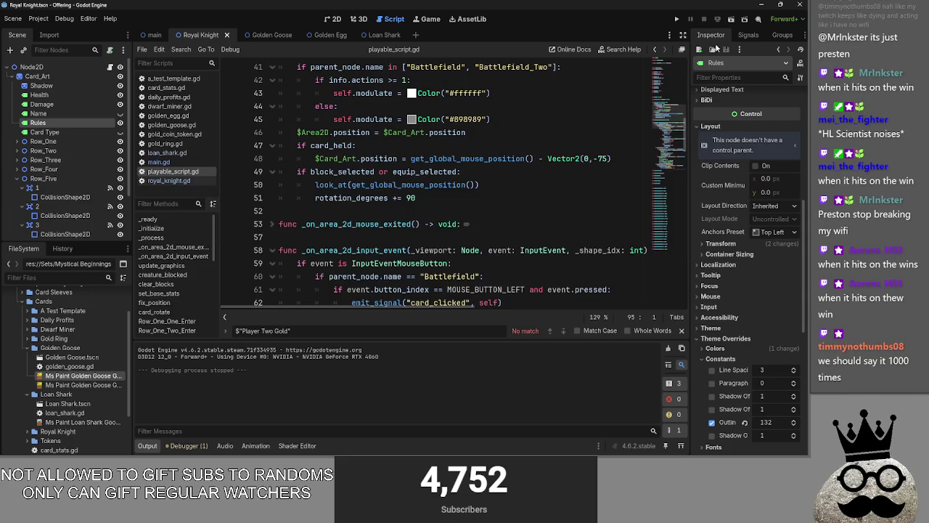
{"action": "key", "text": "F5"}
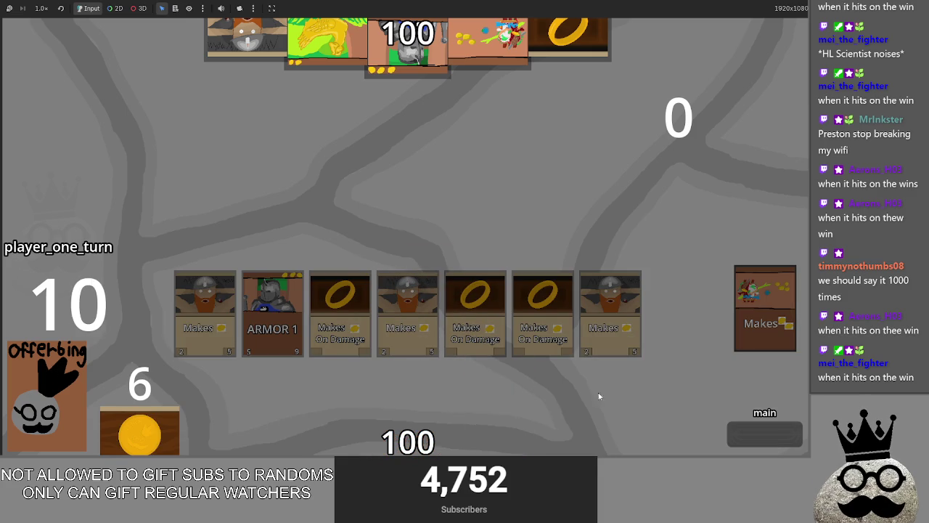
Step: Advance player one to main_two and pass through both players' turns
{"action": "left_click", "coordinate": [755, 442]}
{"action": "left_click", "coordinate": [754, 437]}
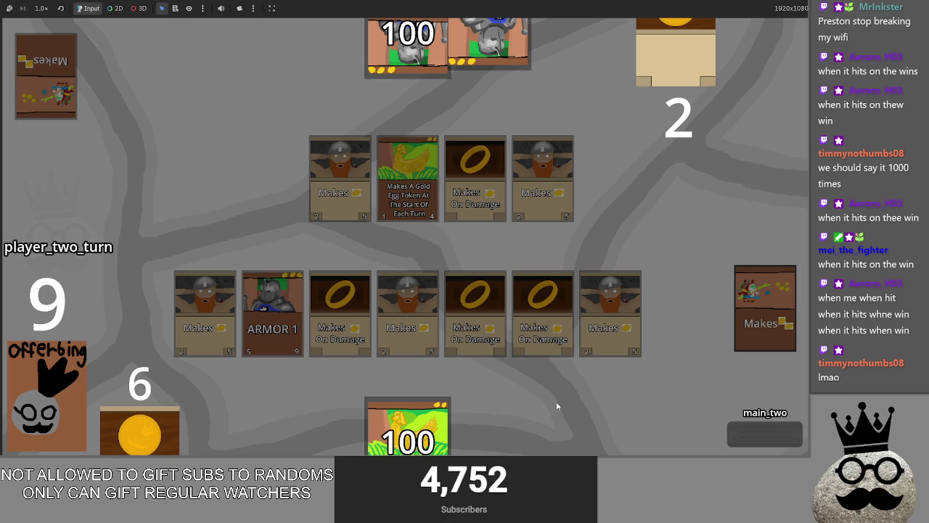
{"action": "left_click", "coordinate": [763, 440]}
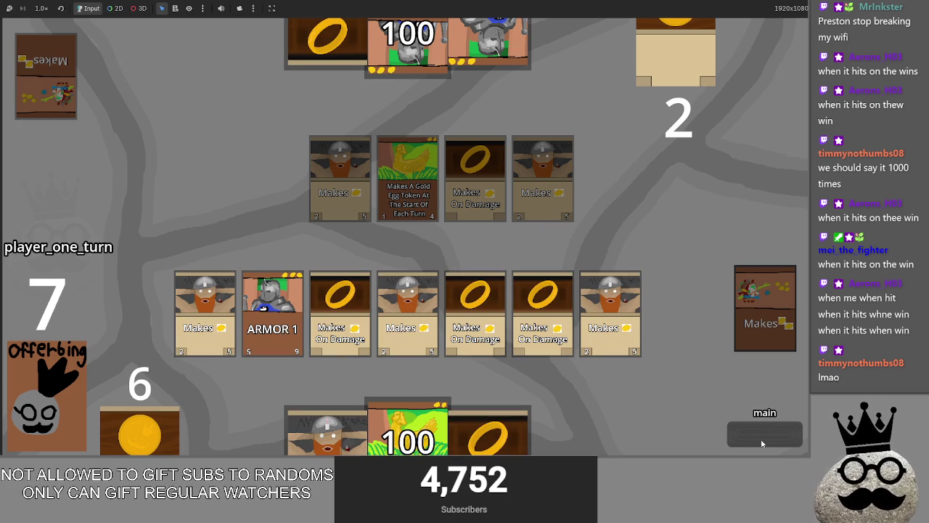
Step: Advance to main_two, play the ring Makes On Damage card onto the board, and end the turn
{"action": "left_click", "coordinate": [762, 439]}
{"action": "left_click", "coordinate": [762, 439]}
{"action": "mouse_move", "coordinate": [488, 434]}
{"action": "left_mouse_down"}
{"action": "mouse_move", "coordinate": [494, 341]}
{"action": "mouse_move", "coordinate": [465, 302]}
{"action": "left_mouse_up"}
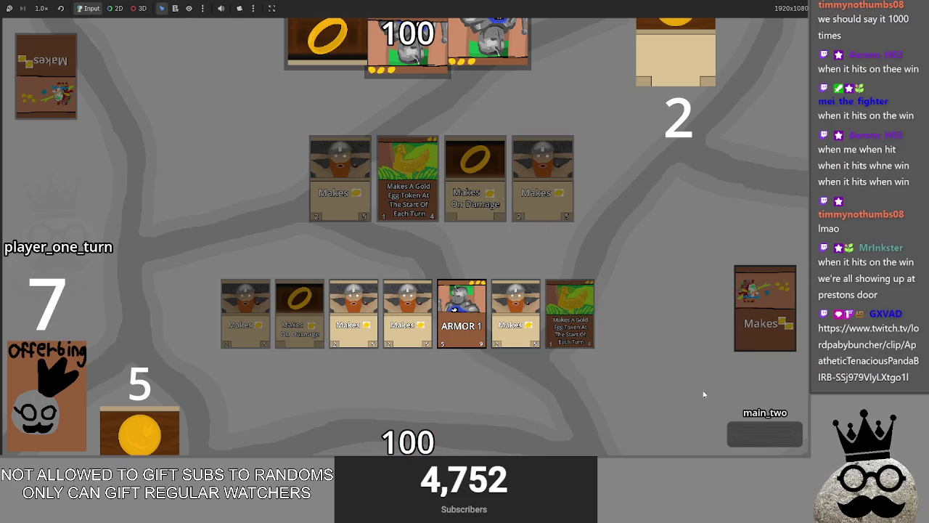
{"action": "left_click", "coordinate": [755, 438]}
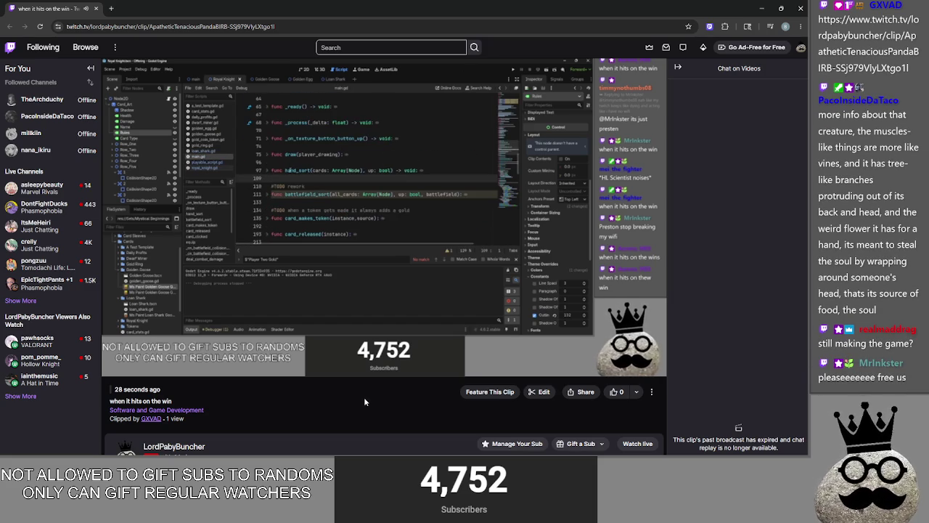
Step: Let the viewer's Twitch clip finish, then switch back to the running card game
{"action": "mouse_move", "coordinate": [326, 426]}
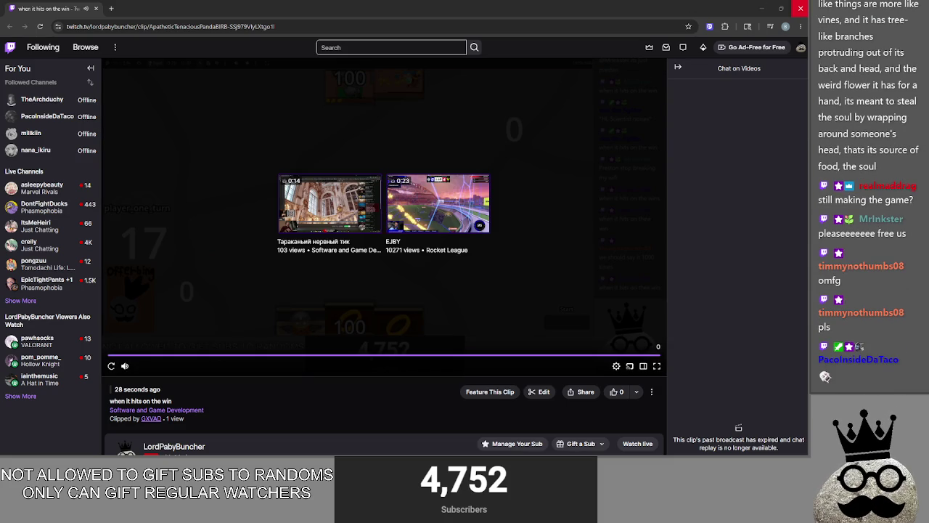
{"action": "key", "text": "alt+Tab"}
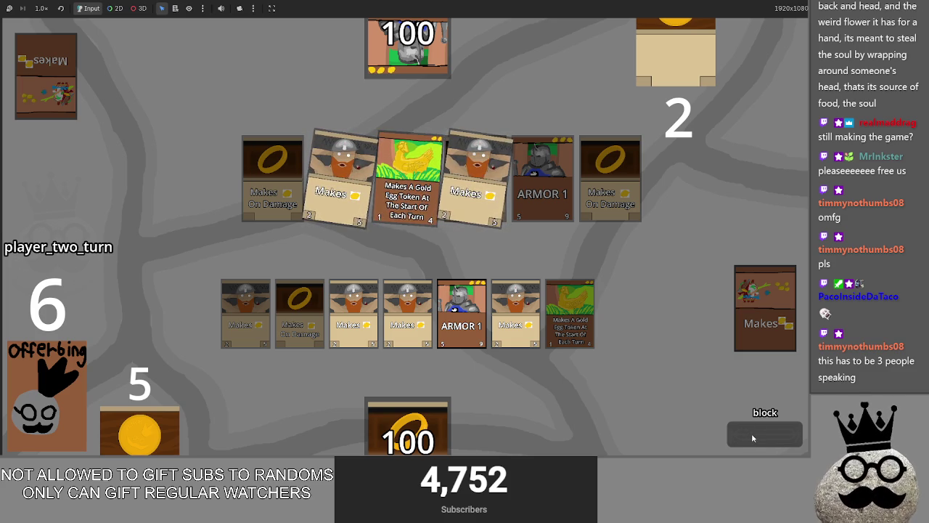
Step: Finish player two's block, then advance to player one's draw and main phases
{"action": "left_click", "coordinate": [743, 437]}
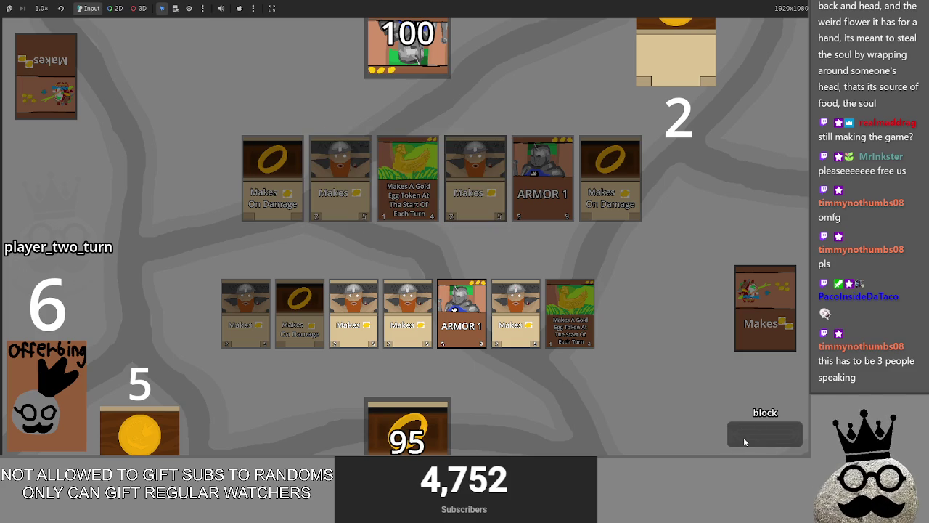
{"action": "left_click", "coordinate": [743, 437]}
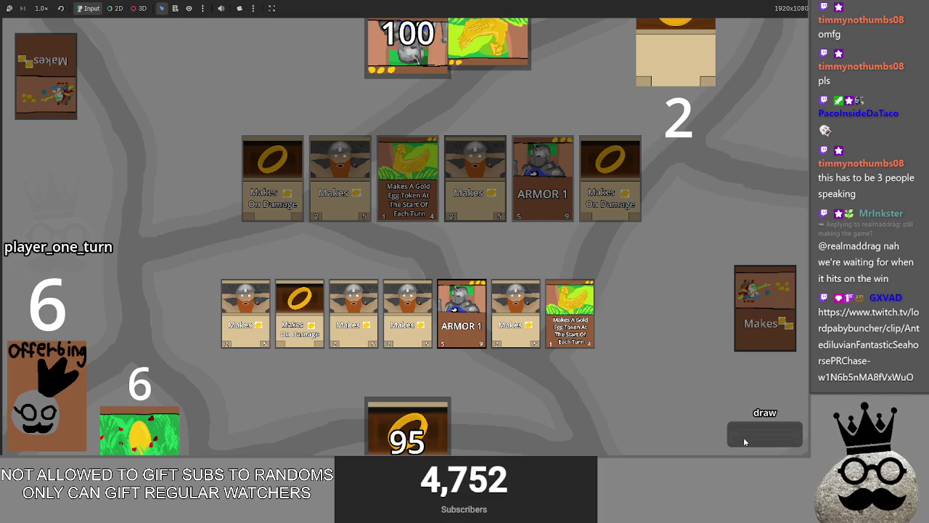
{"action": "left_click", "coordinate": [743, 436]}
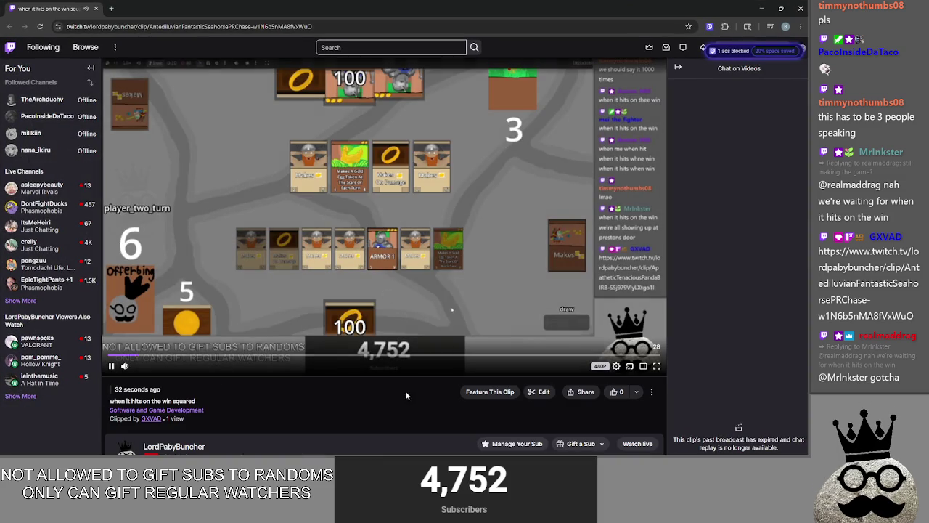
Step: Skip the 'when it hits on the win squared' clip to 0:16, let it end, and return to the game
{"action": "triple_click", "coordinate": [393, 412]}
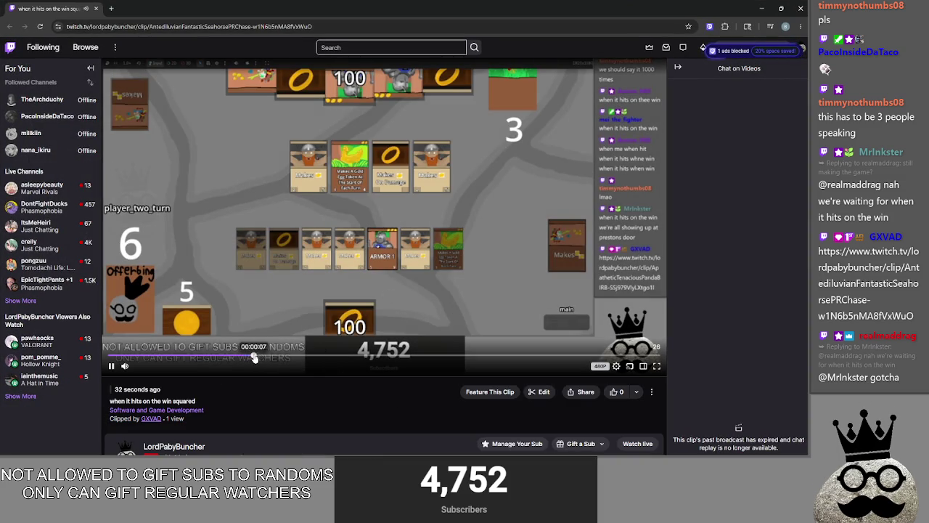
{"action": "left_click", "coordinate": [403, 357]}
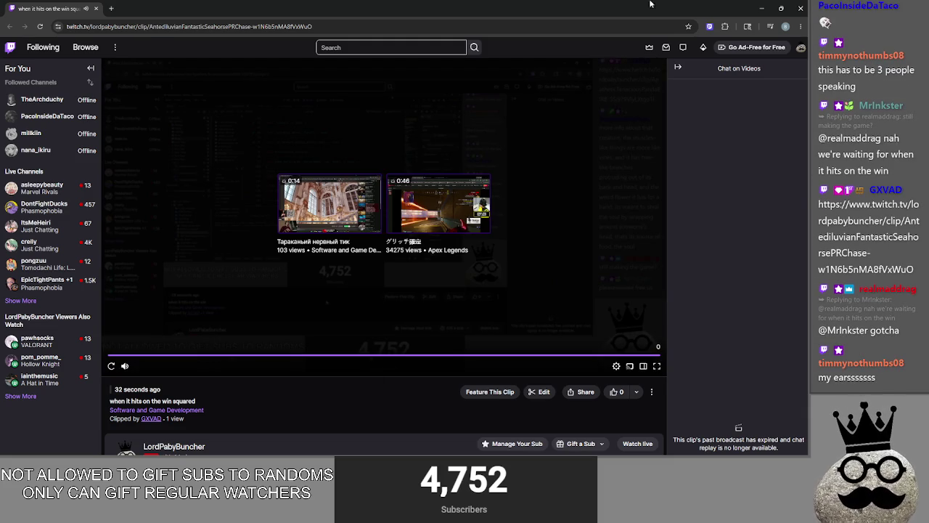
{"action": "key", "text": "alt+Tab"}
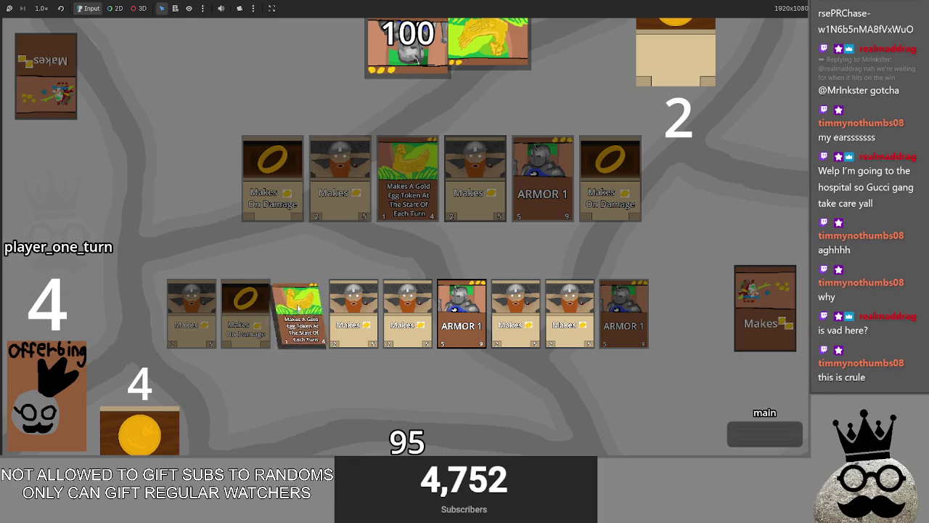
Step: Switch from the running game to the Godot editor showing playable_script.gd
{"action": "key", "text": "alt+Tab"}
{"action": "key", "text": "alt+Tab"}
{"action": "key", "text": "alt+Tab"}
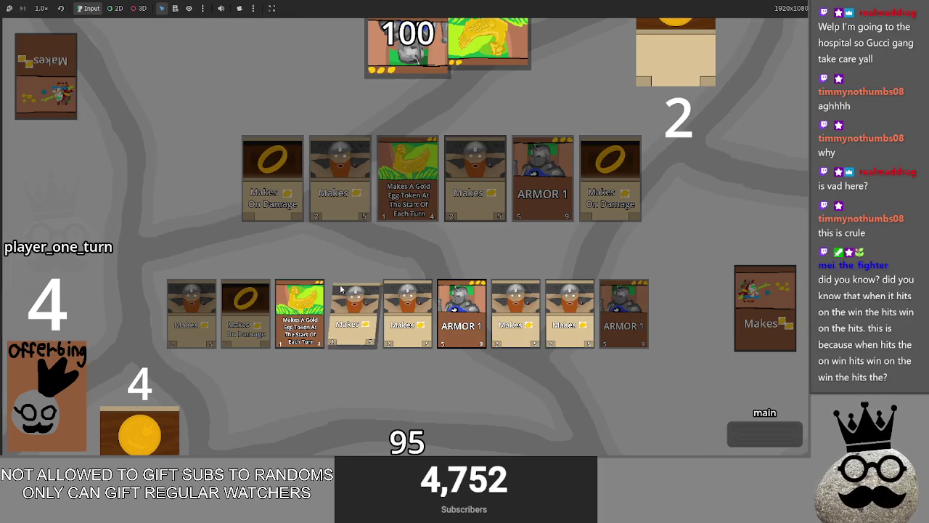
{"action": "key", "text": "alt+Tab"}
{"action": "key", "text": "alt+Tab"}
{"action": "key", "text": "alt+Tab"}
{"action": "key", "text": "alt+Tab"}
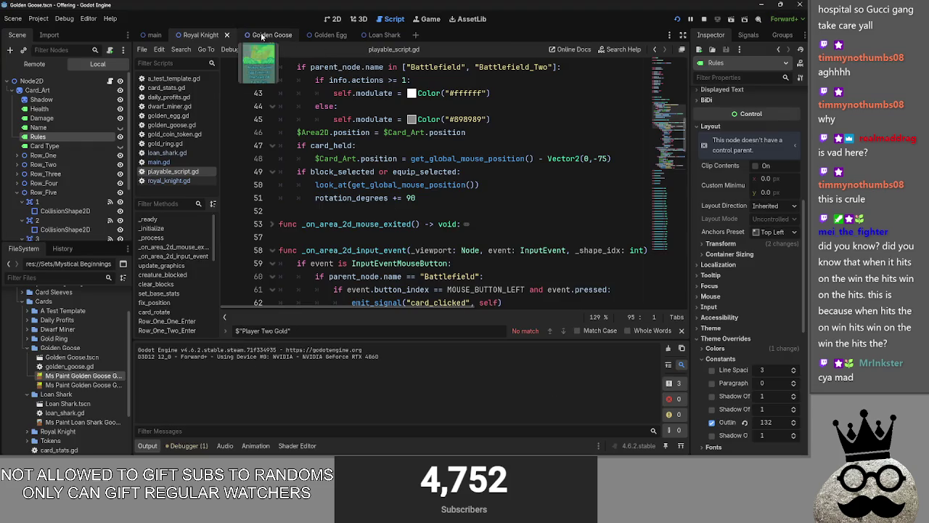
Step: Check the Modulate tint colour of the Golden Goose card's Shadow node
{"action": "left_click", "coordinate": [257, 35]}
{"action": "left_click", "coordinate": [328, 19]}
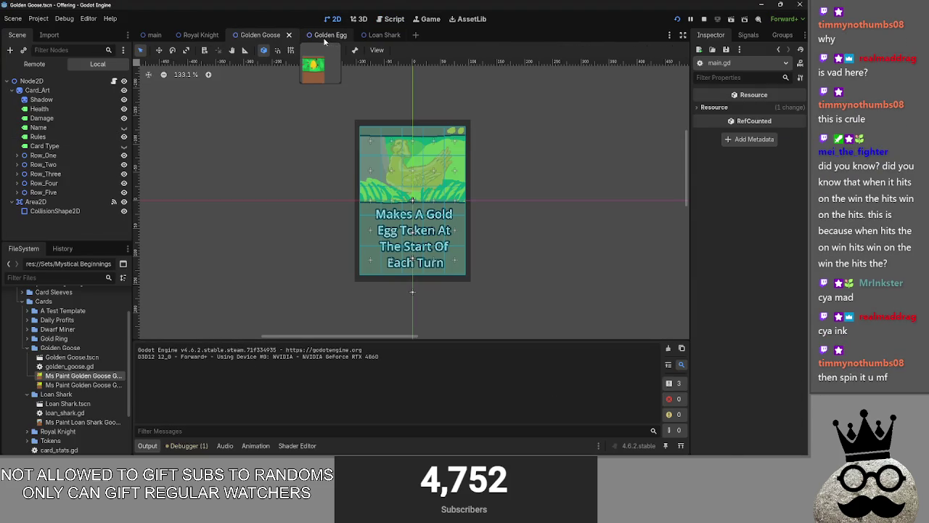
{"action": "left_click", "coordinate": [319, 35]}
{"action": "left_click", "coordinate": [266, 35]}
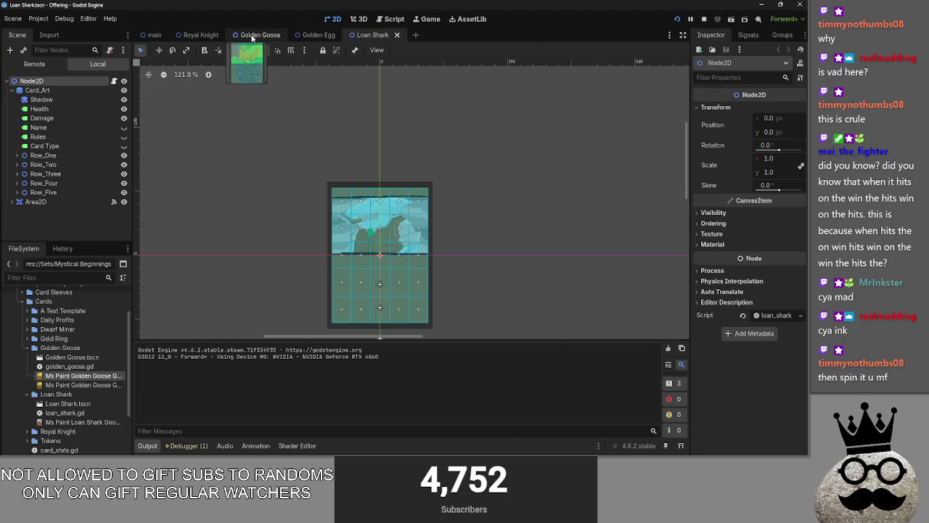
{"action": "left_click", "coordinate": [41, 100]}
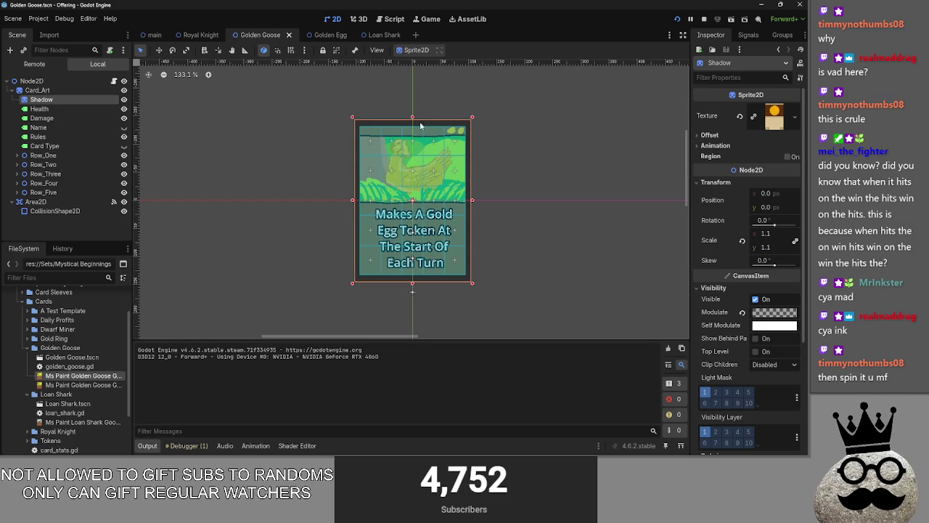
{"action": "left_click", "coordinate": [773, 315]}
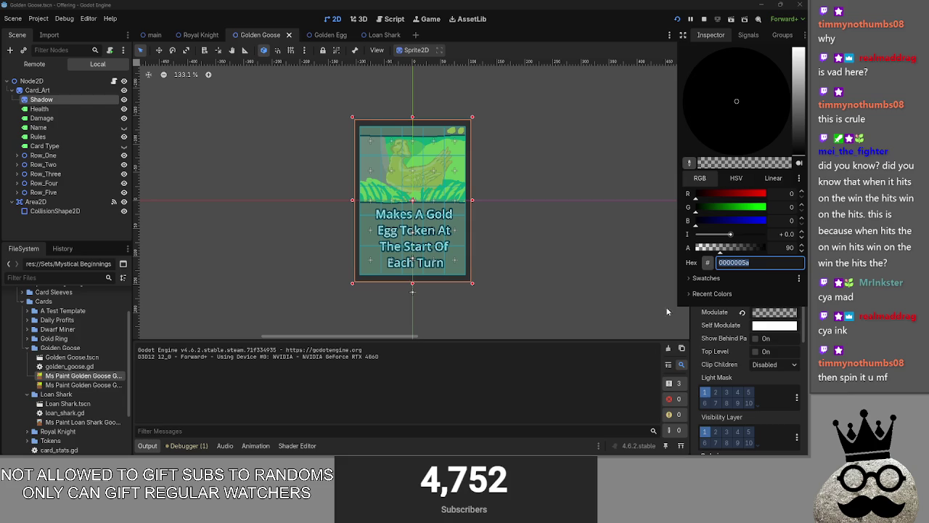
{"action": "left_click", "coordinate": [590, 386]}
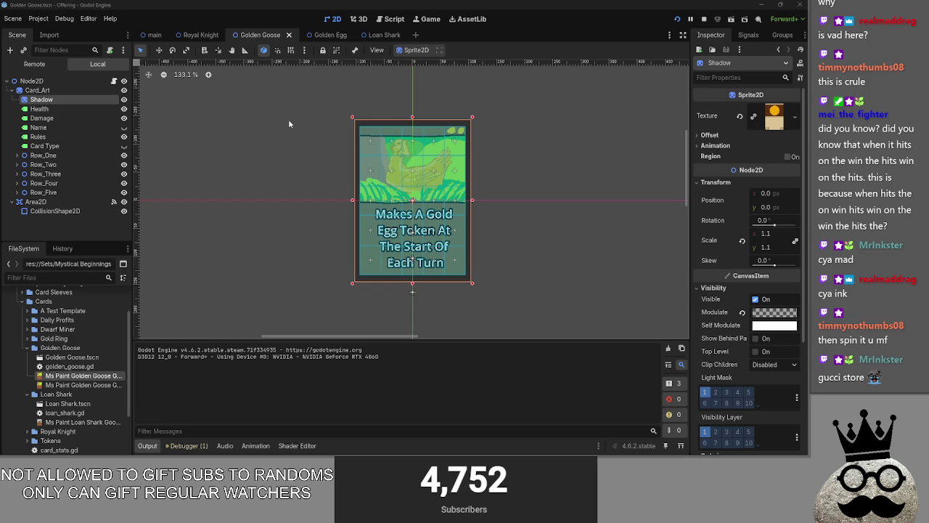
Step: Switch to the Royal Knight card scene, then return to the running game
{"action": "left_click", "coordinate": [335, 35]}
{"action": "left_click", "coordinate": [244, 35]}
{"action": "left_click", "coordinate": [212, 36]}
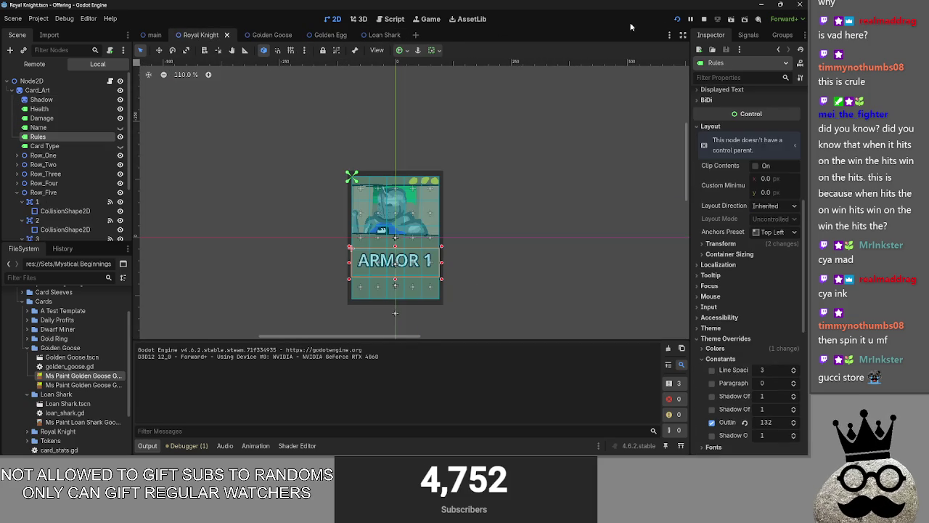
{"action": "key", "text": "alt+Tab"}
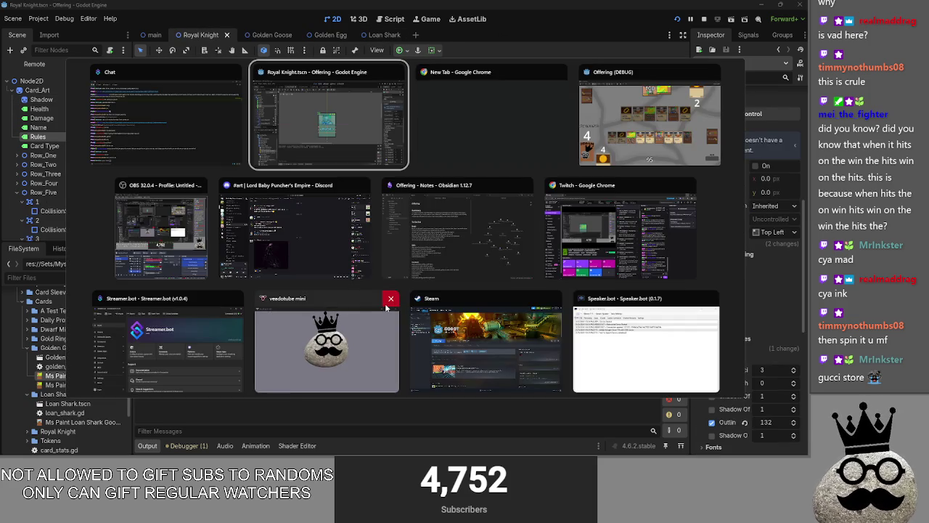
{"action": "key", "text": "alt+Tab"}
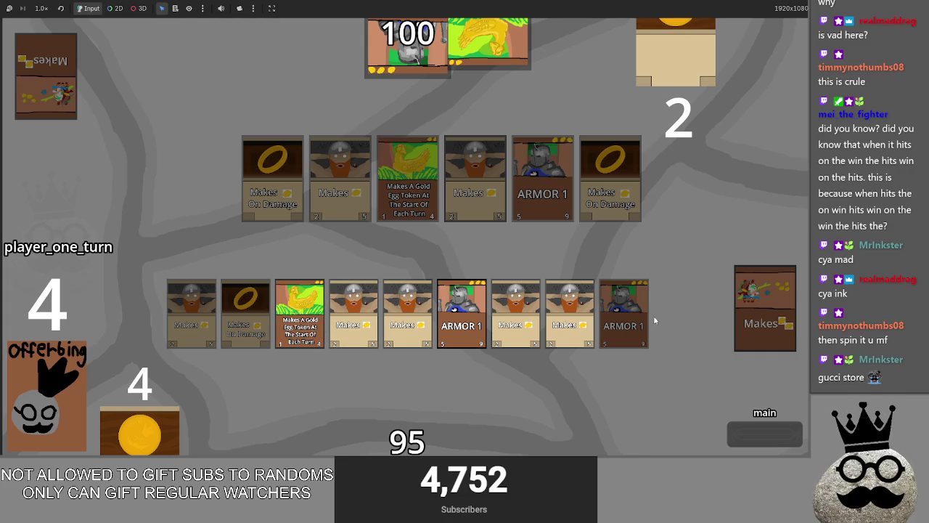
Step: Advance player one through the second main phase and end the turn
{"action": "left_click", "coordinate": [757, 427]}
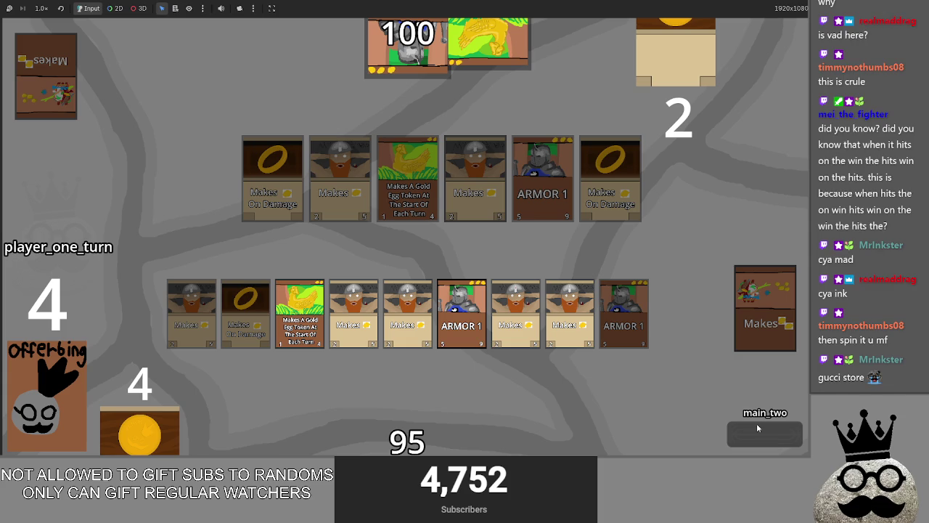
{"action": "left_click", "coordinate": [756, 424]}
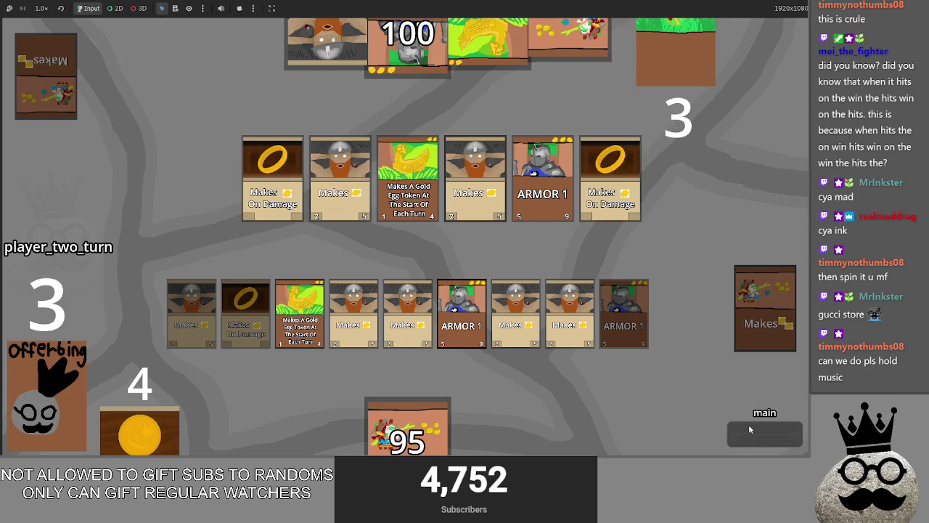
{"action": "key", "text": "alt+Tab"}
{"action": "key", "text": "alt+Tab"}
{"action": "key", "text": "alt+Tab"}
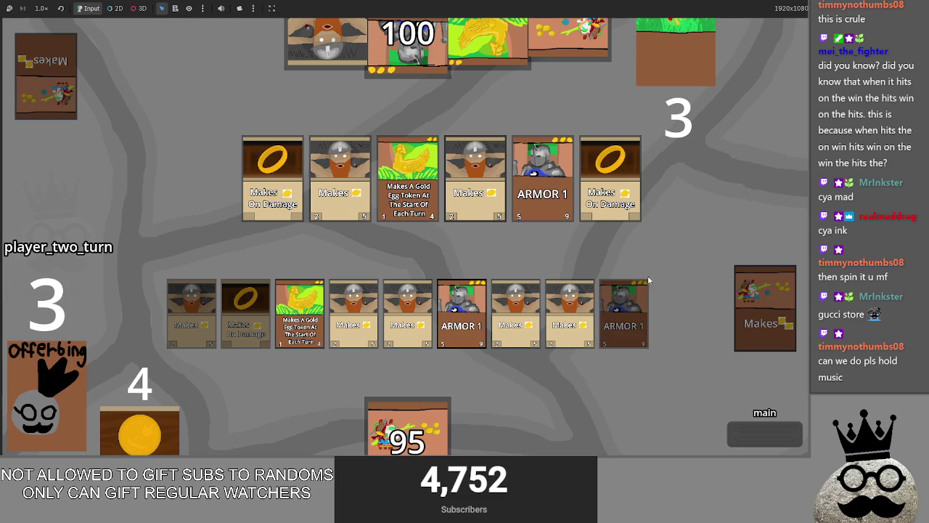
Step: Play player two's unblocked attack dropping life from 95 to 85, end the turn, and stop with F8
{"action": "left_click", "coordinate": [756, 434]}
{"action": "left_click", "coordinate": [774, 437]}
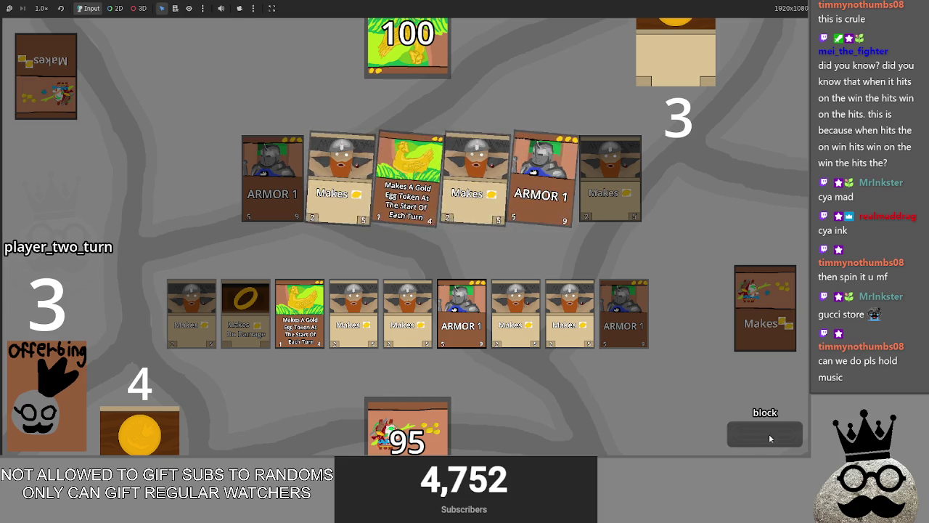
{"action": "left_click", "coordinate": [772, 435]}
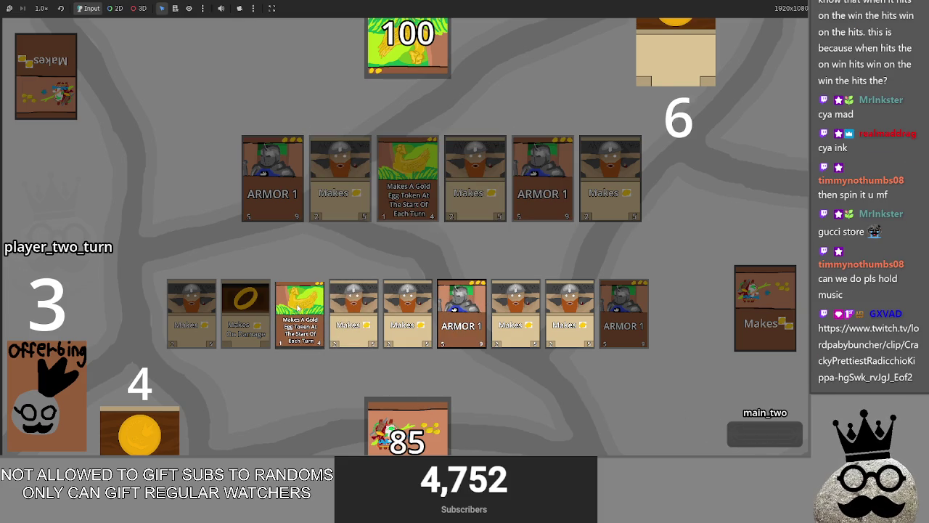
{"action": "left_click", "coordinate": [755, 434]}
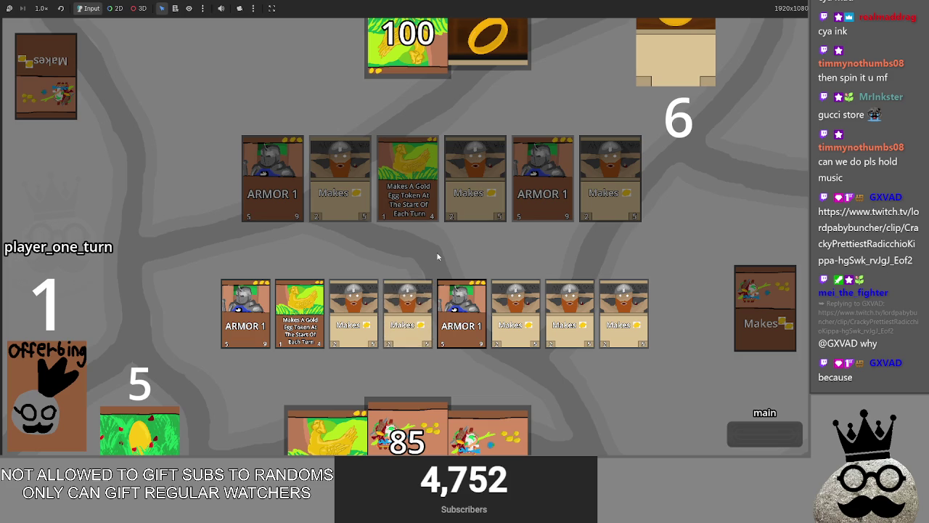
{"action": "key", "text": "F8"}
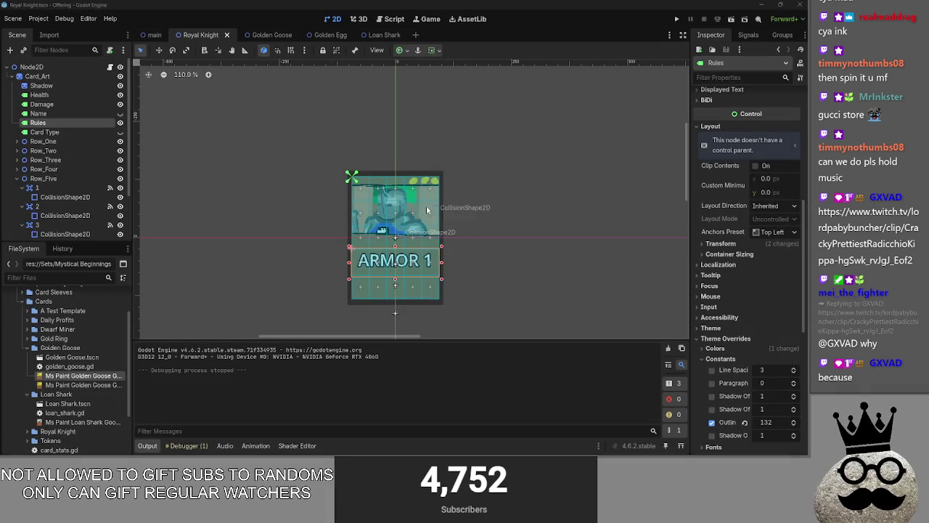
Step: Open the main.gd script in the script editor
{"action": "left_click", "coordinate": [396, 21]}
{"action": "scroll", "coordinate": [398, 213], "scroll_direction": "down", "scroll_amount": 1}
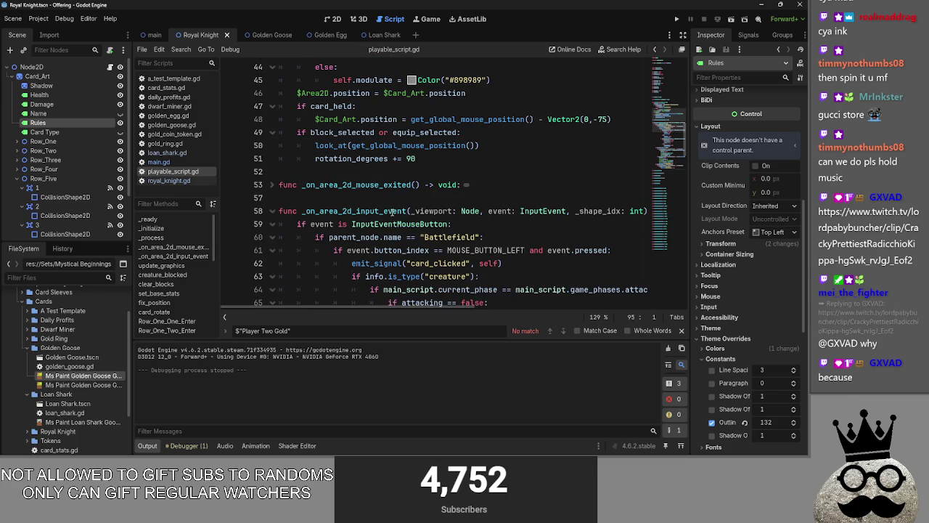
{"action": "scroll", "coordinate": [351, 188], "scroll_direction": "down", "scroll_amount": 8}
{"action": "scroll", "coordinate": [351, 189], "scroll_direction": "up", "scroll_amount": 8}
{"action": "scroll", "coordinate": [350, 188], "scroll_direction": "up", "scroll_amount": 5}
{"action": "scroll", "coordinate": [327, 211], "scroll_direction": "down", "scroll_amount": 4}
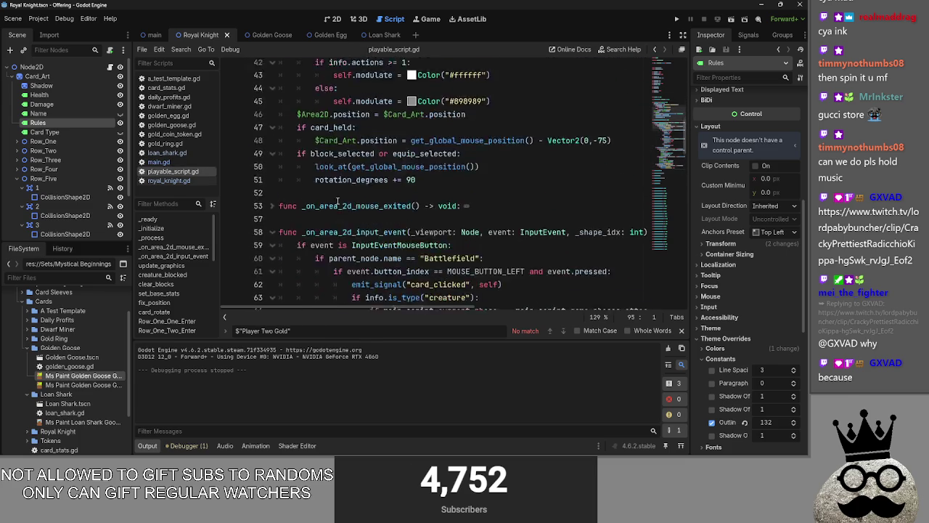
{"action": "scroll", "coordinate": [295, 235], "scroll_direction": "up", "scroll_amount": 6}
{"action": "scroll", "coordinate": [294, 235], "scroll_direction": "down", "scroll_amount": 3}
{"action": "left_click", "coordinate": [338, 203], "text": "ctrl"}
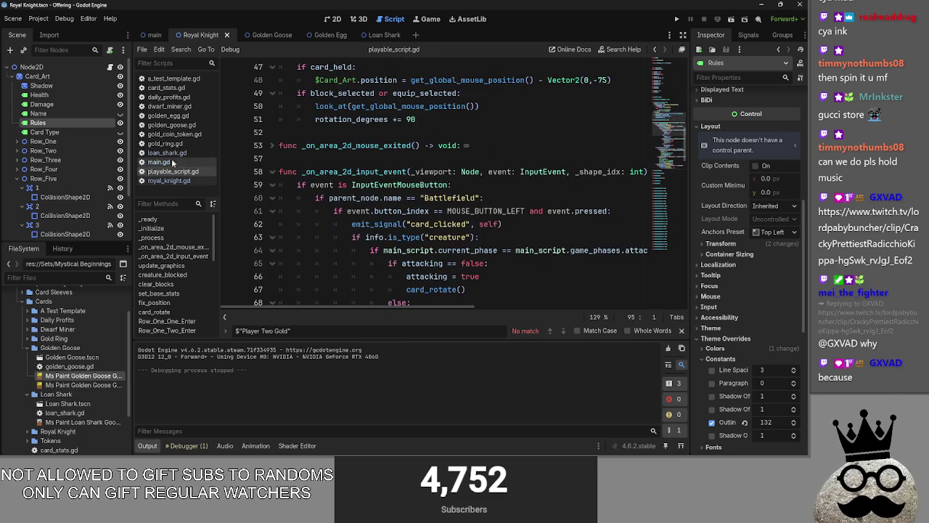
Step: Unfold battlefield_sort and uncomment the equipment positioning lines 126–132 with Ctrl+K
{"action": "left_click", "coordinate": [279, 224]}
{"action": "scroll", "coordinate": [375, 197], "scroll_direction": "down", "scroll_amount": 5}
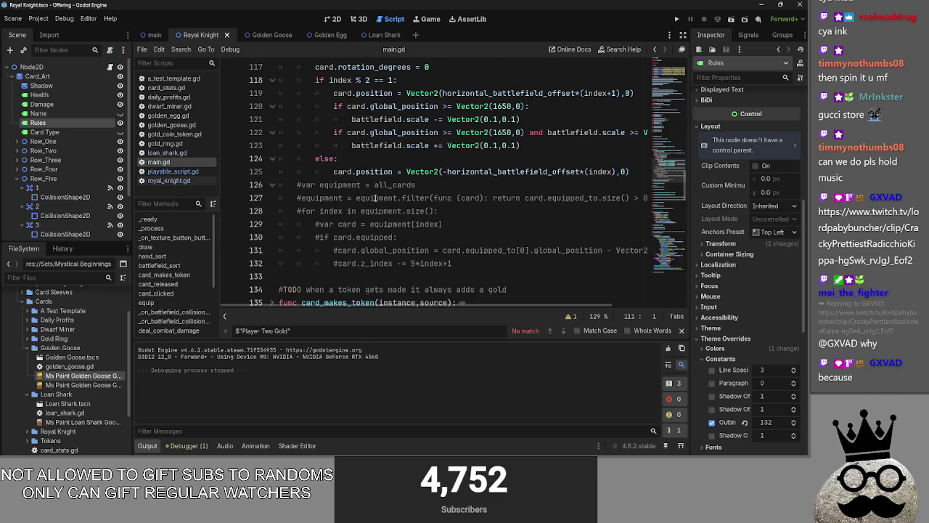
{"action": "mouse_move", "coordinate": [472, 263]}
{"action": "left_mouse_down"}
{"action": "mouse_move", "coordinate": [341, 263]}
{"action": "mouse_move", "coordinate": [267, 186]}
{"action": "left_mouse_up"}
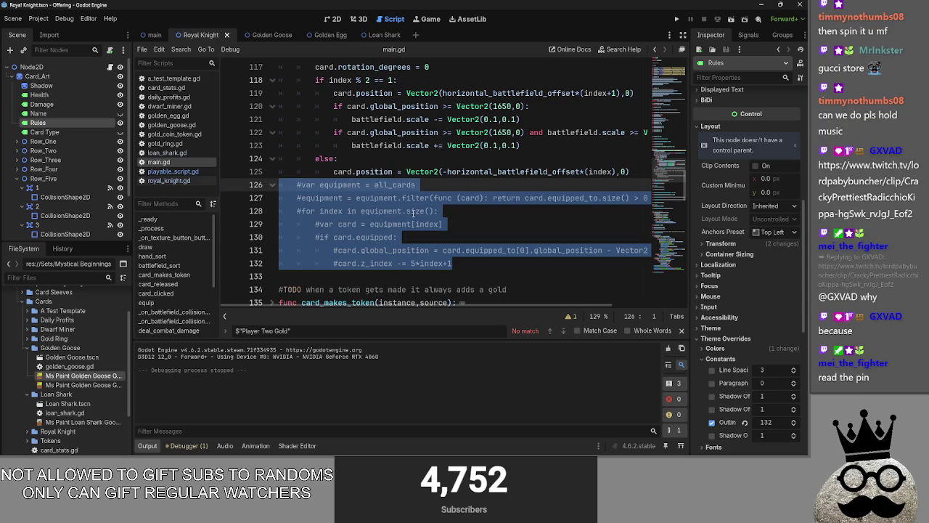
{"action": "key", "text": "ctrl+k"}
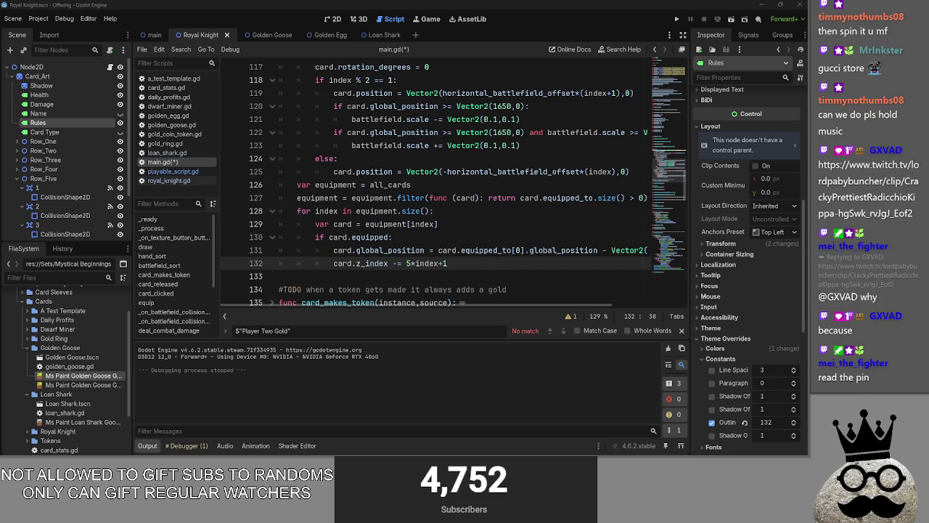
{"action": "left_click", "coordinate": [502, 73]}
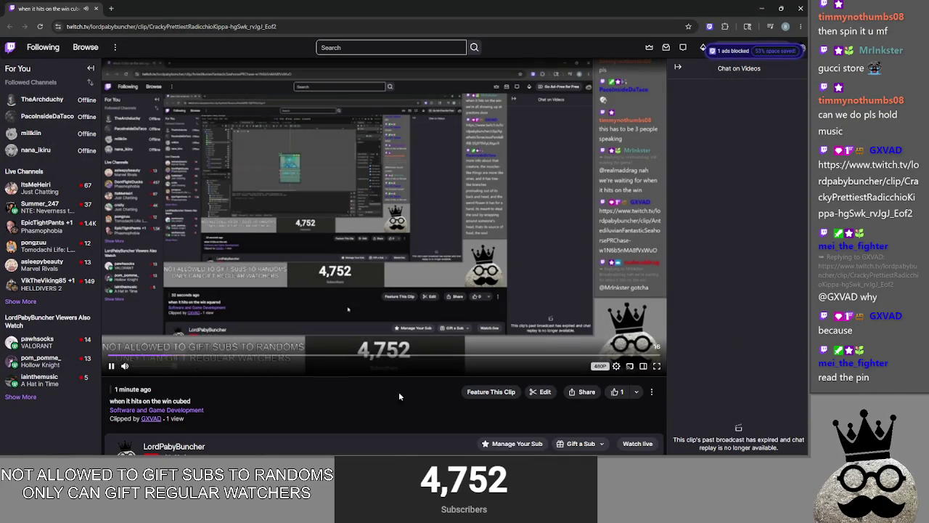
Step: Like the 'win cubed' Twitch clip, then switch back to main.gd in Godot
{"action": "left_click", "coordinate": [363, 419]}
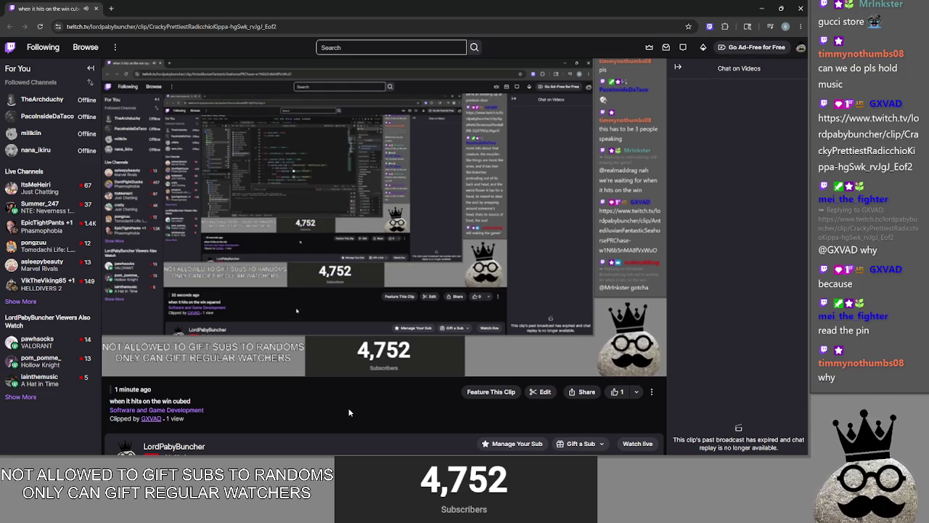
{"action": "left_click", "coordinate": [617, 392]}
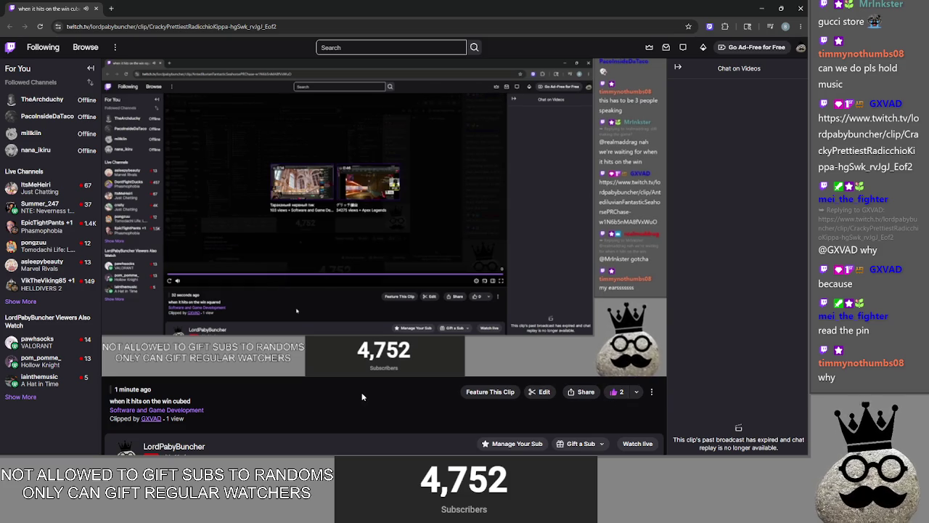
{"action": "key", "text": "alt+Tab"}
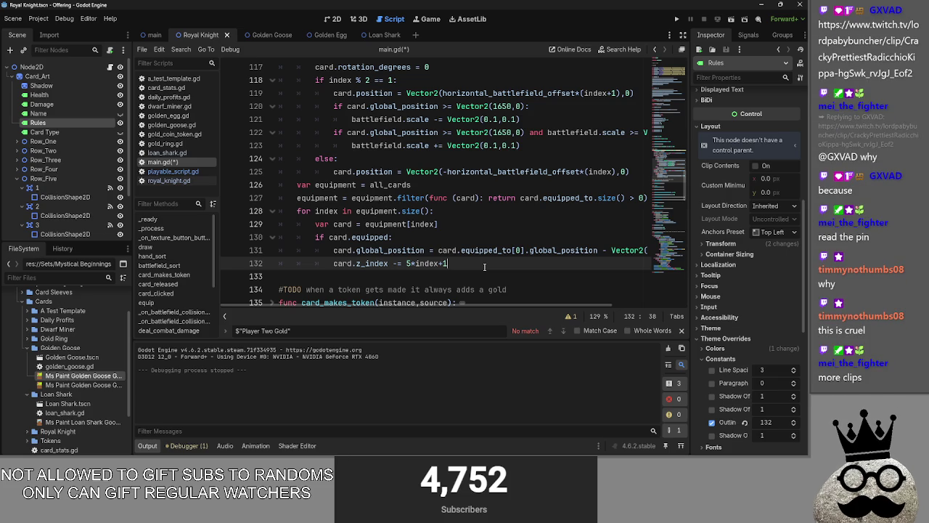
{"action": "key", "text": "alt+Tab"}
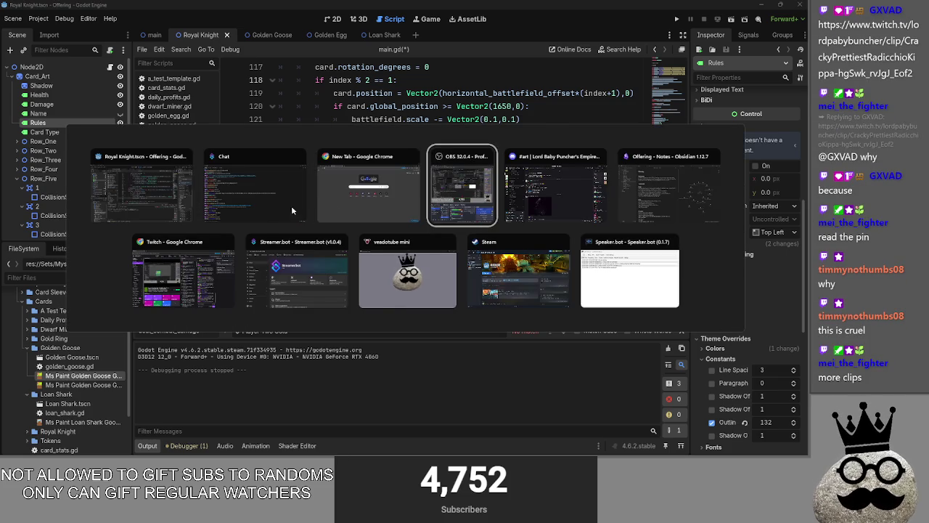
{"action": "key", "text": "Escape"}
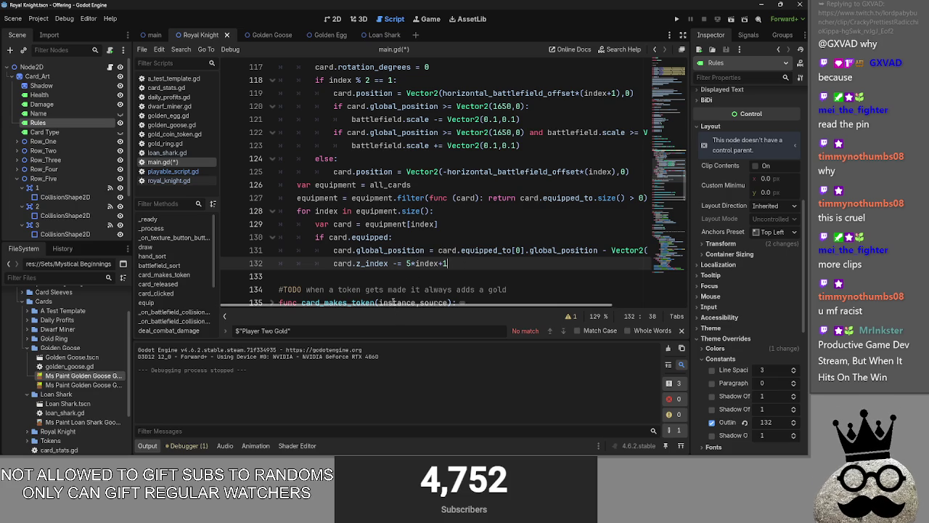
{"action": "scroll", "coordinate": [425, 305], "scroll_direction": "right", "scroll_amount": 1}
{"action": "scroll", "coordinate": [450, 291], "scroll_direction": "up", "scroll_amount": 3}
{"action": "left_click", "coordinate": [341, 263]}
{"action": "scroll", "coordinate": [341, 262], "scroll_direction": "up", "scroll_amount": 3}
{"action": "double_click", "coordinate": [386, 158]}
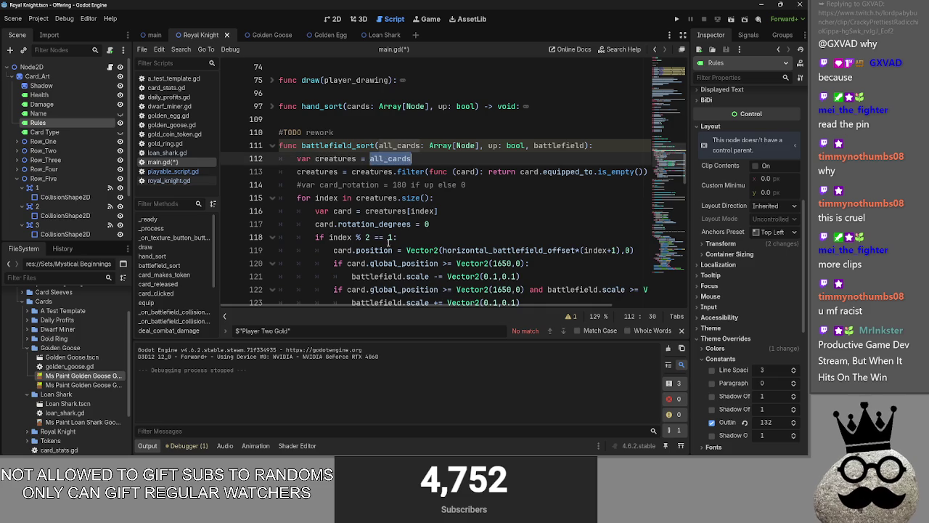
{"action": "scroll", "coordinate": [428, 226], "scroll_direction": "down", "scroll_amount": 5}
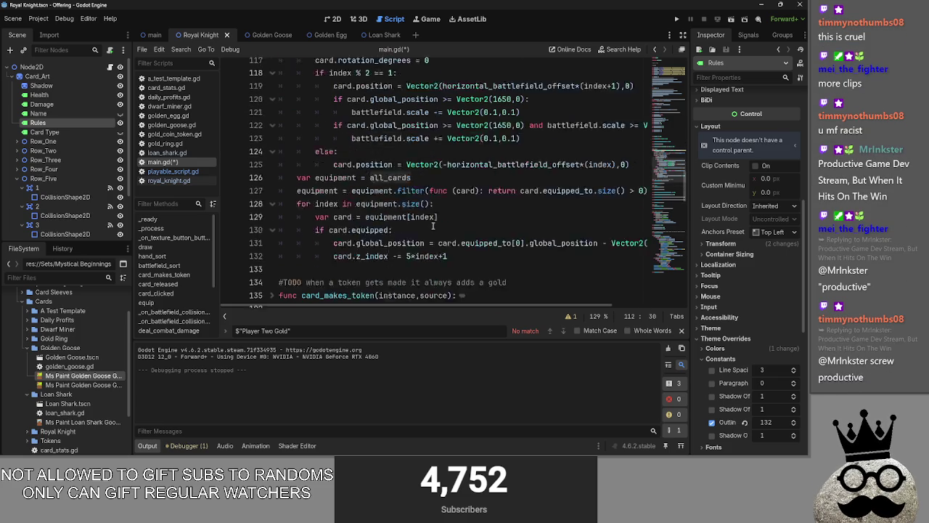
{"action": "left_click", "coordinate": [445, 145]}
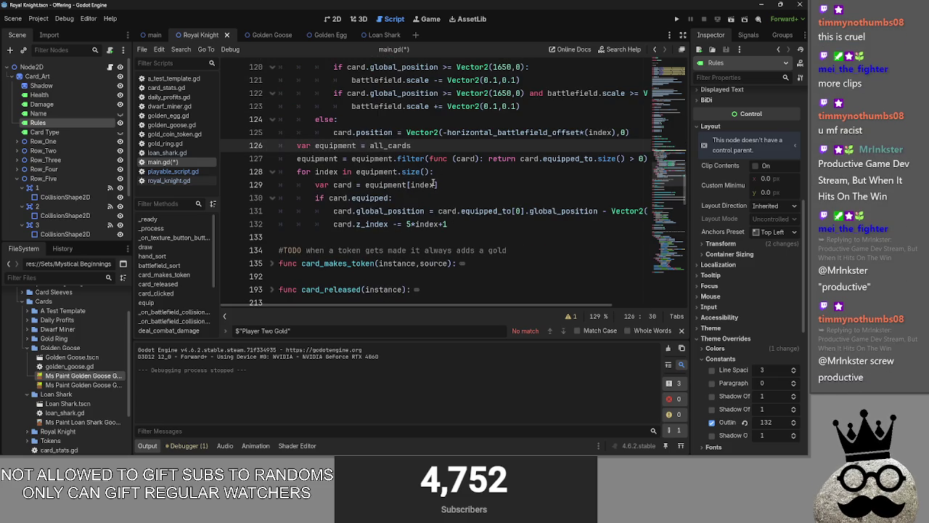
{"action": "scroll", "coordinate": [426, 156], "scroll_direction": "up", "scroll_amount": 6}
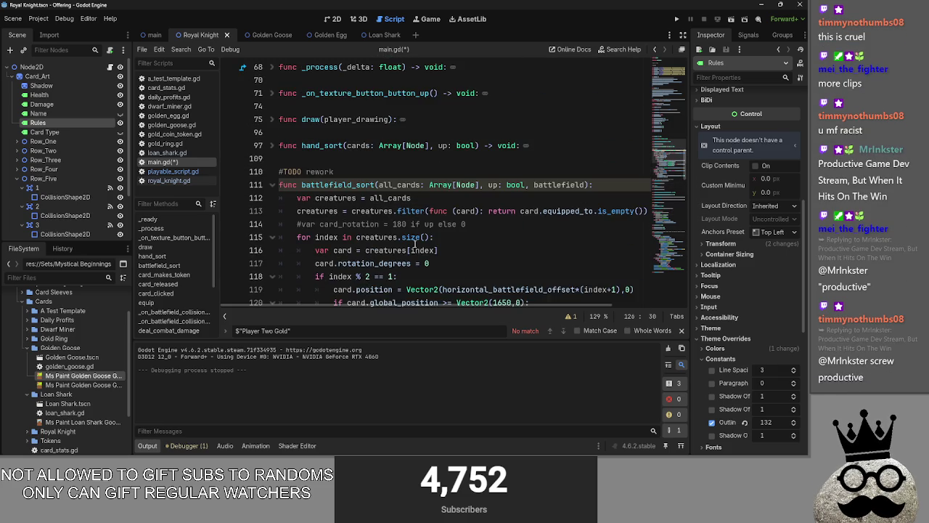
{"action": "scroll", "coordinate": [415, 244], "scroll_direction": "down", "scroll_amount": 2}
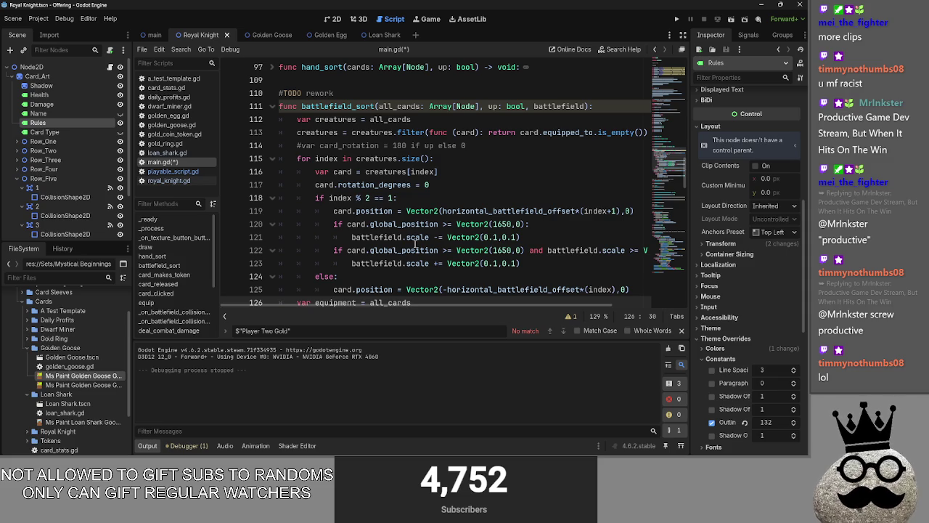
{"action": "scroll", "coordinate": [414, 243], "scroll_direction": "down", "scroll_amount": 5}
{"action": "key", "text": "alt+Tab"}
{"action": "key", "text": "alt+Tab"}
{"action": "key", "text": "alt+Tab"}
{"action": "key", "text": "alt+Tab"}
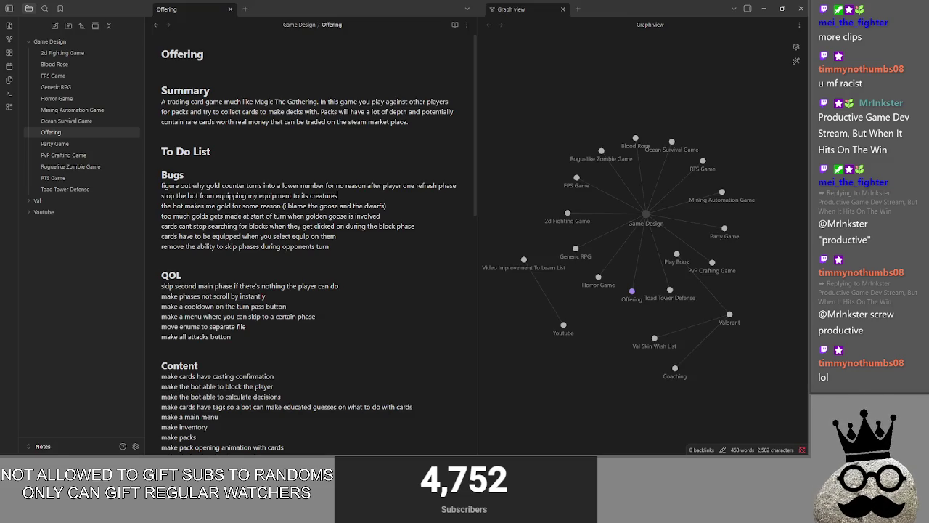
{"action": "left_click", "coordinate": [764, 9]}
{"action": "scroll", "coordinate": [448, 222], "scroll_direction": "down", "scroll_amount": 1}
{"action": "left_click_drag", "start_coordinate": [482, 236], "coordinate": [263, 146]}
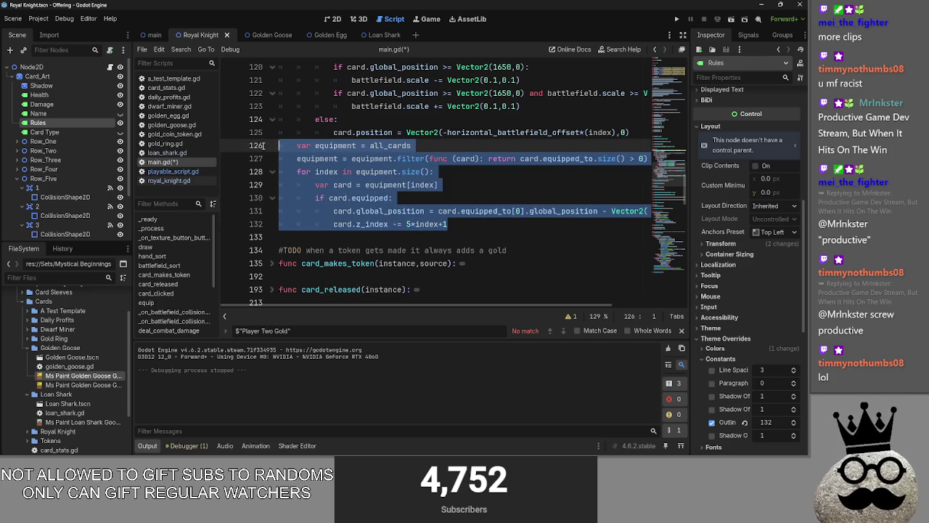
Step: Try dedenting the equipment block, undo it, and reselect lines 126–132
{"action": "key", "text": "shift+Tab"}
{"action": "key", "text": "ctrl+z"}
{"action": "left_click", "coordinate": [467, 225]}
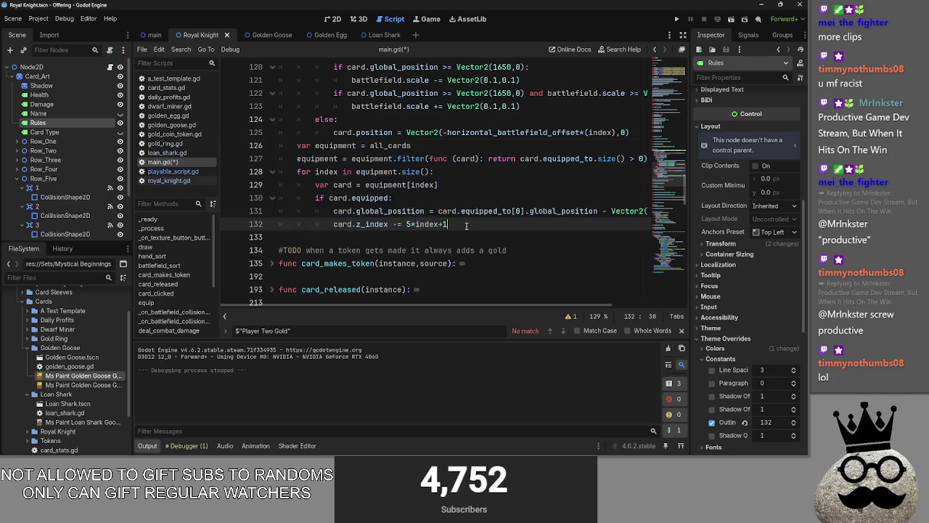
{"action": "left_click_drag", "start_coordinate": [467, 225], "coordinate": [263, 149]}
{"action": "left_click", "coordinate": [466, 225]}
{"action": "left_click_drag", "start_coordinate": [467, 226], "coordinate": [296, 136]}
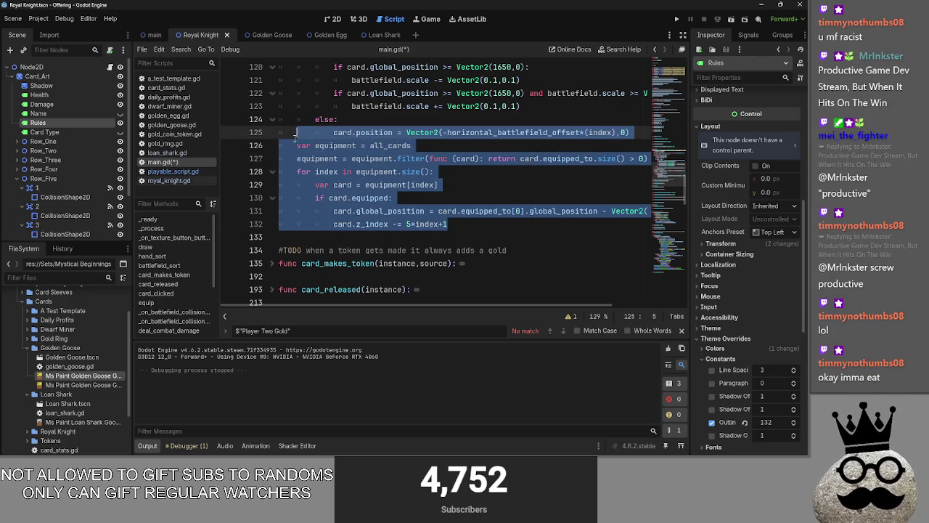
{"action": "mouse_move", "coordinate": [495, 220]}
{"action": "left_mouse_down"}
{"action": "mouse_move", "coordinate": [290, 175]}
{"action": "mouse_move", "coordinate": [232, 145]}
{"action": "left_mouse_up"}
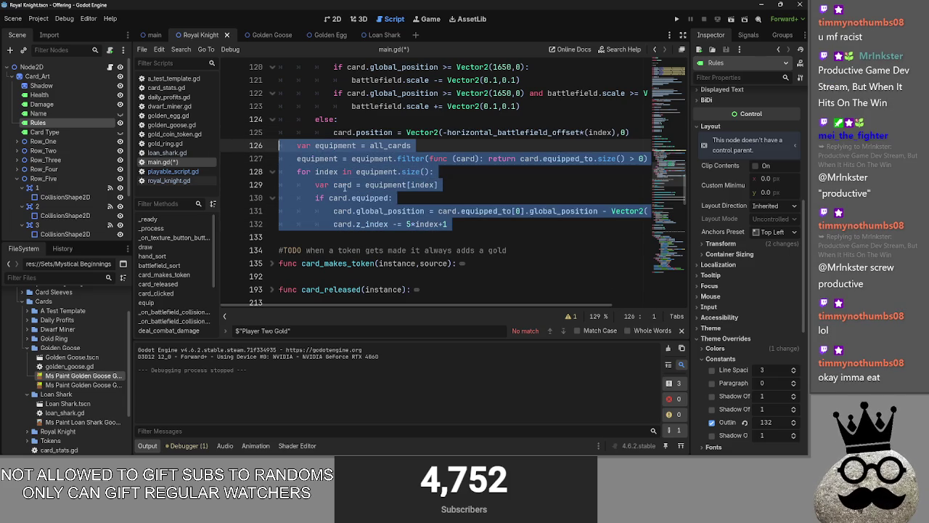
{"action": "left_click", "coordinate": [458, 221]}
Step: Review the equipment references and the filter call on lines 126–128
{"action": "scroll", "coordinate": [440, 239], "scroll_direction": "up", "scroll_amount": 2}
{"action": "scroll", "coordinate": [441, 239], "scroll_direction": "down", "scroll_amount": 1}
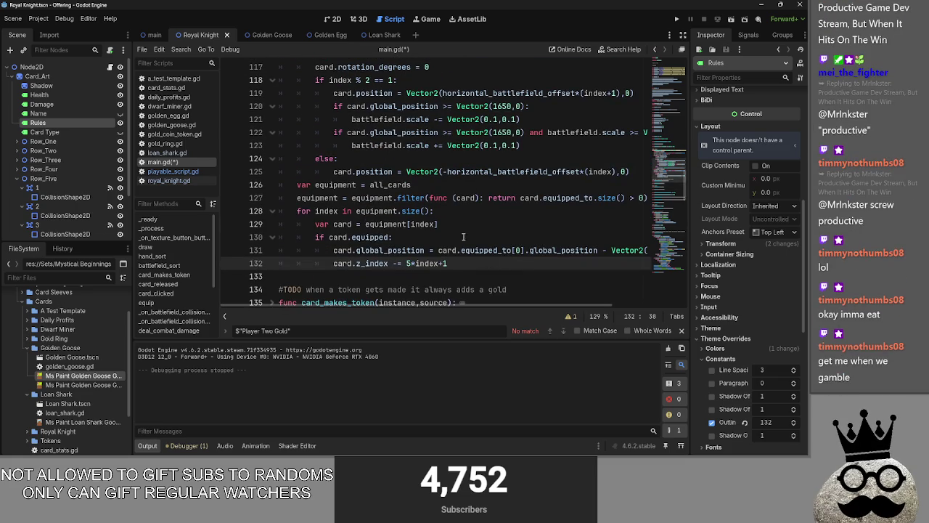
{"action": "left_click", "coordinate": [441, 239]}
{"action": "scroll", "coordinate": [474, 266], "scroll_direction": "up", "scroll_amount": 3}
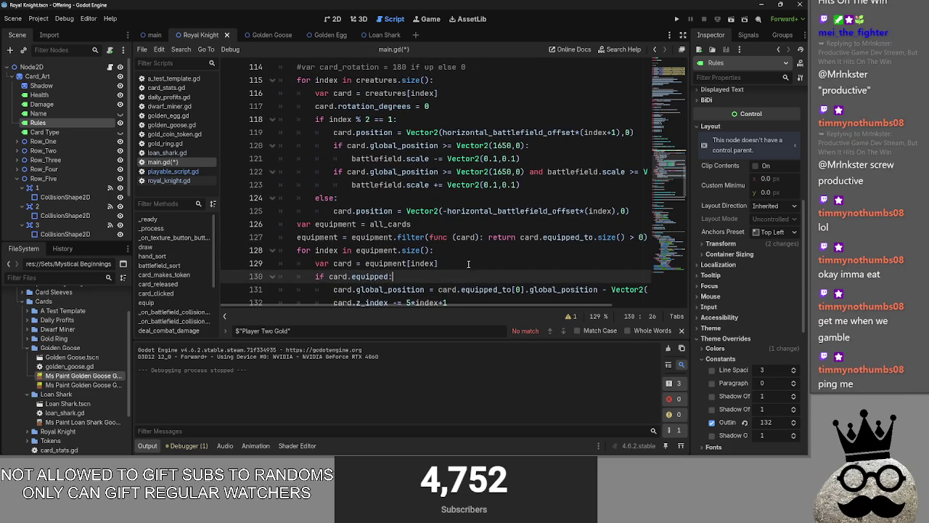
{"action": "double_click", "coordinate": [334, 223]}
{"action": "left_click", "coordinate": [408, 224]}
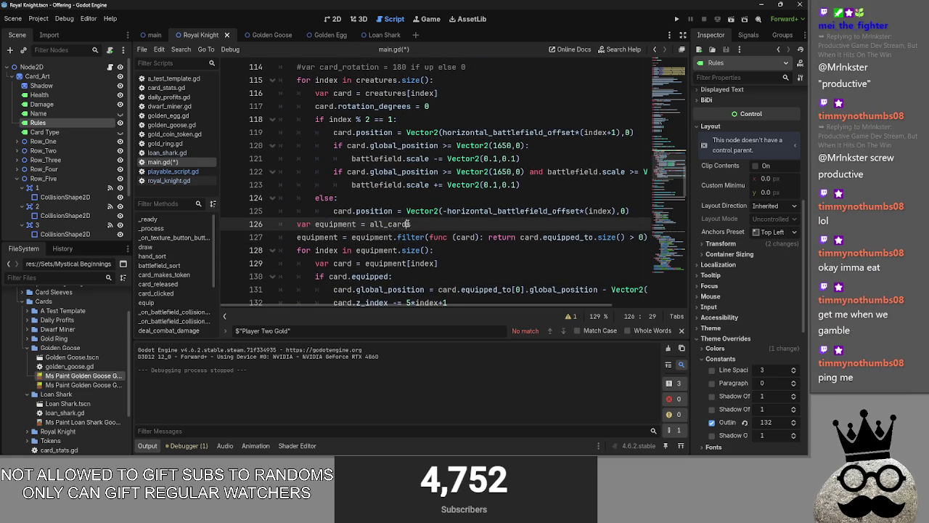
{"action": "double_click", "coordinate": [371, 237]}
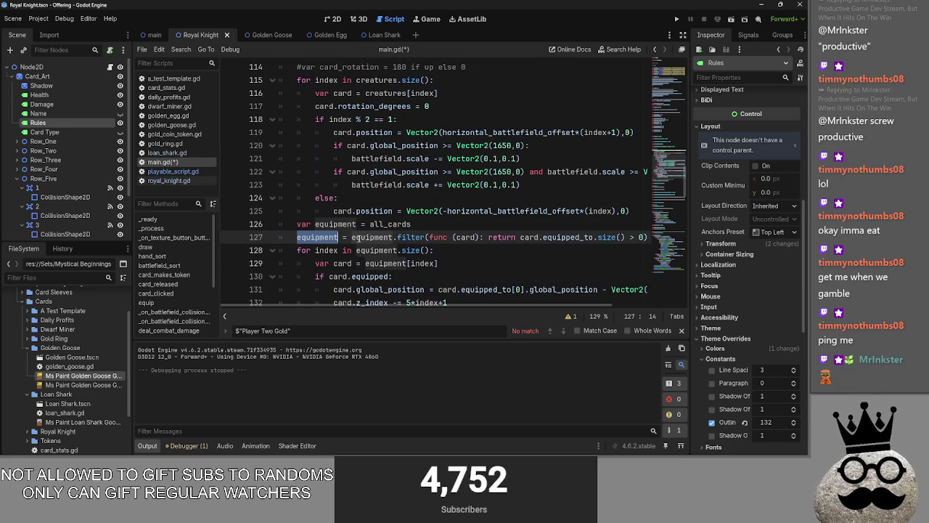
{"action": "double_click", "coordinate": [410, 237]}
{"action": "mouse_move", "coordinate": [505, 305]}
{"action": "left_mouse_down"}
{"action": "mouse_move", "coordinate": [599, 309]}
{"action": "mouse_move", "coordinate": [522, 303]}
{"action": "left_mouse_up"}
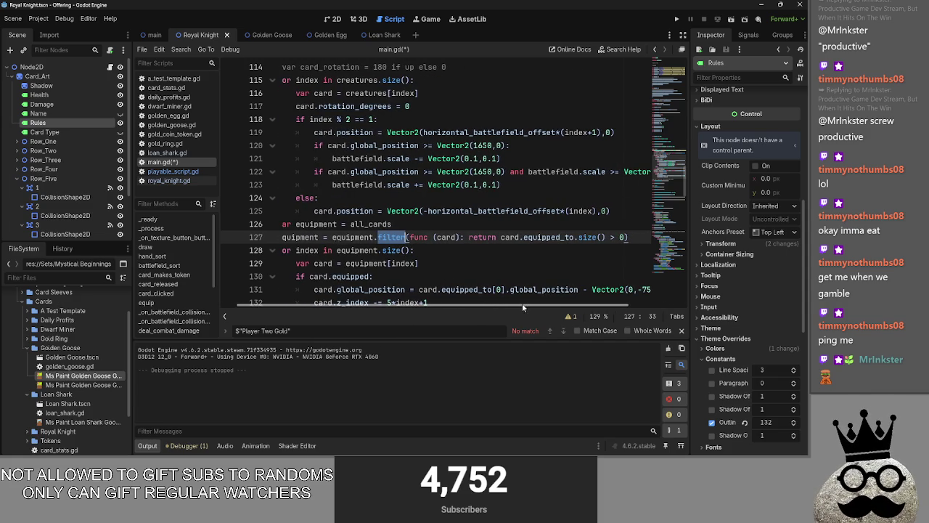
{"action": "left_click", "coordinate": [545, 251]}
{"action": "scroll", "coordinate": [508, 283], "scroll_direction": "up", "scroll_amount": 3}
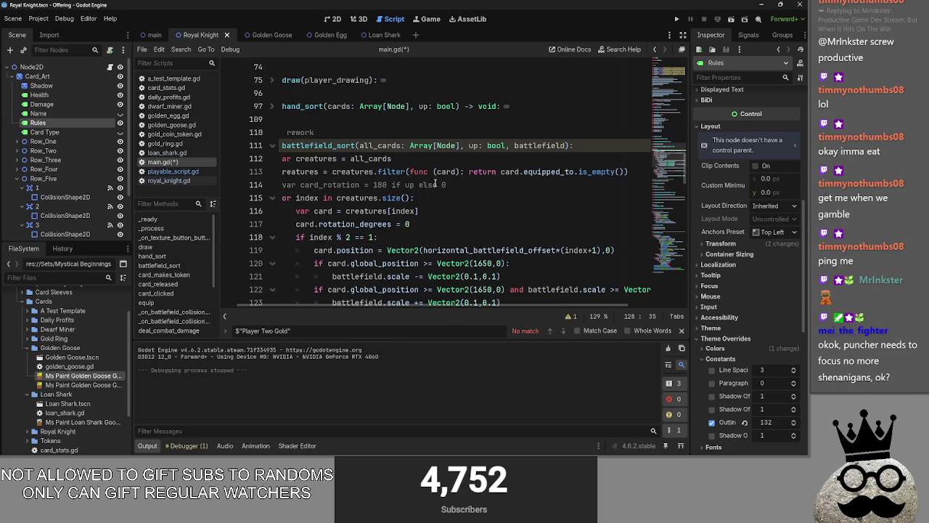
{"action": "left_click_drag", "start_coordinate": [418, 311], "coordinate": [399, 312]}
Step: Inspect the commented card_rotation line and the creatures and index loop variables
{"action": "left_click", "coordinate": [504, 185]}
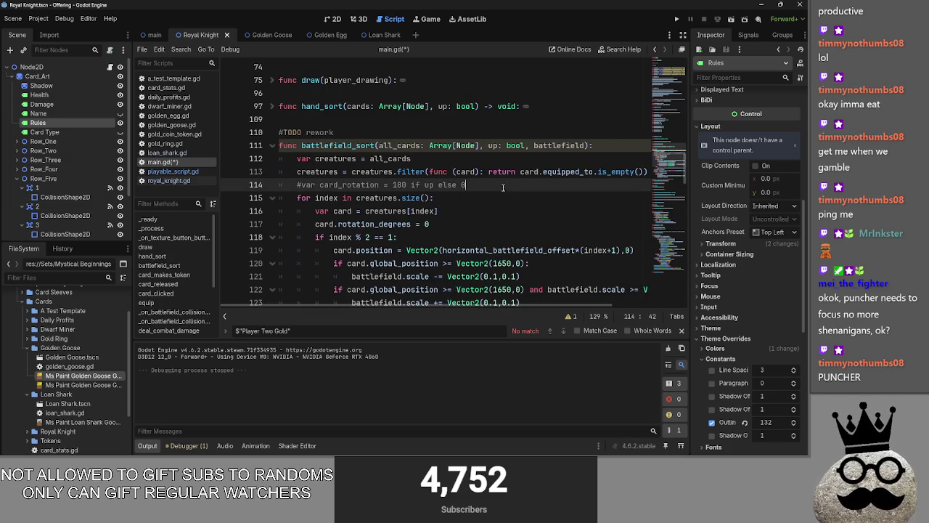
{"action": "double_click", "coordinate": [372, 172]}
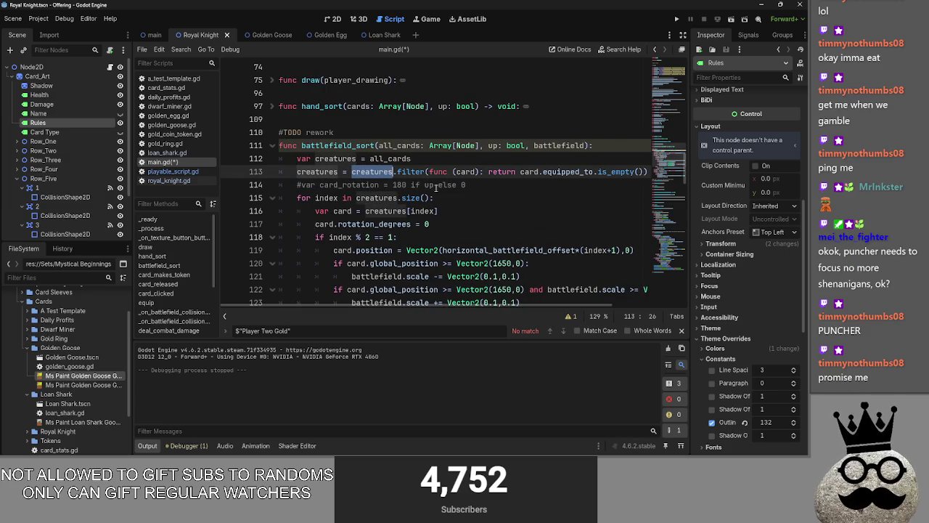
{"action": "left_click", "coordinate": [497, 185]}
{"action": "scroll", "coordinate": [499, 227], "scroll_direction": "down", "scroll_amount": 1}
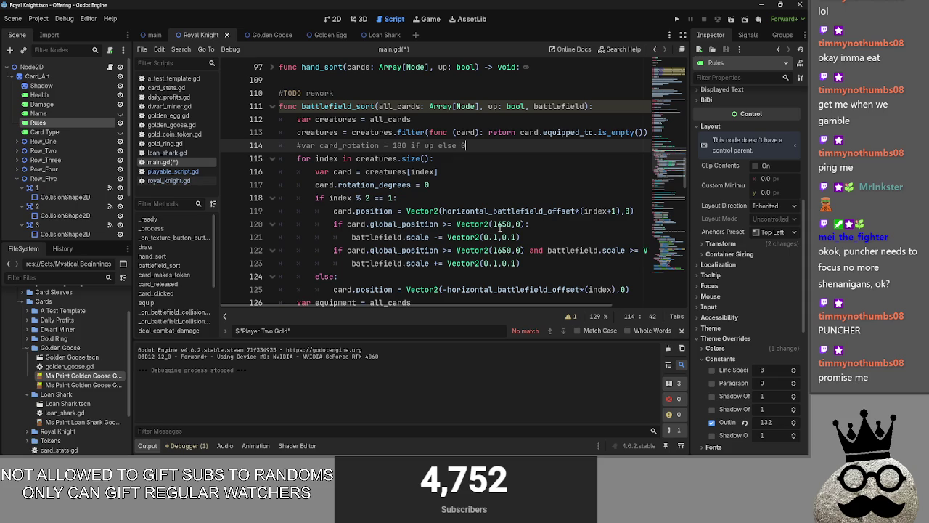
{"action": "double_click", "coordinate": [422, 172]}
{"action": "scroll", "coordinate": [403, 212], "scroll_direction": "down", "scroll_amount": 2}
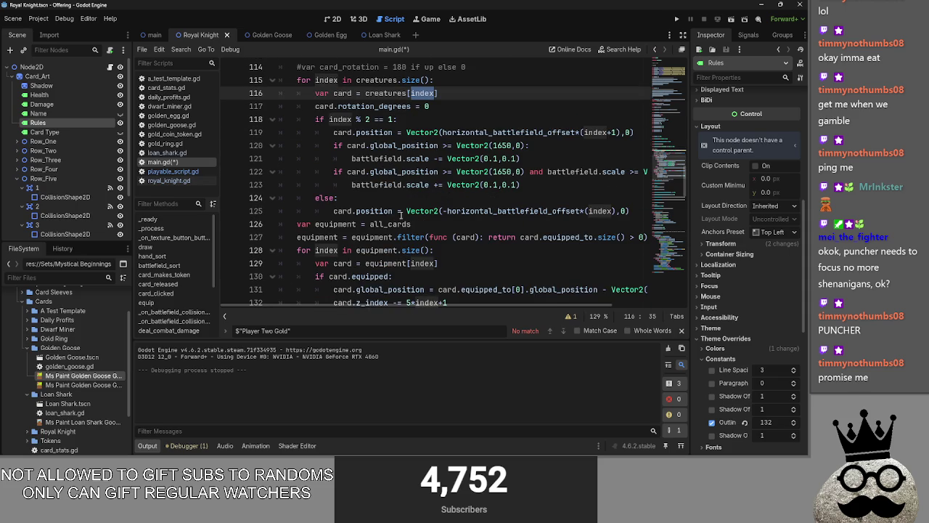
Step: Check all_cards, equipment and size on lines 126–129, then switch to the chat client
{"action": "left_click", "coordinate": [639, 211]}
{"action": "scroll", "coordinate": [611, 227], "scroll_direction": "down", "scroll_amount": 1}
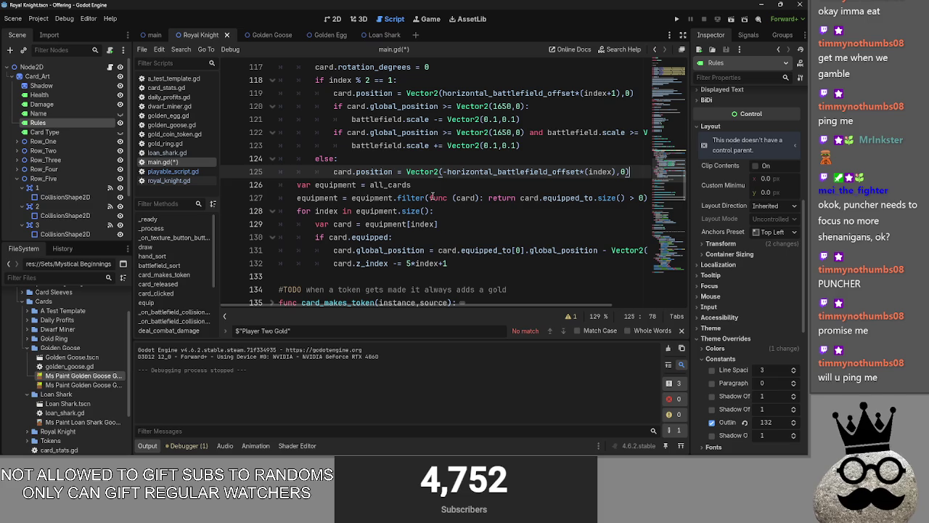
{"action": "key", "text": "Down"}
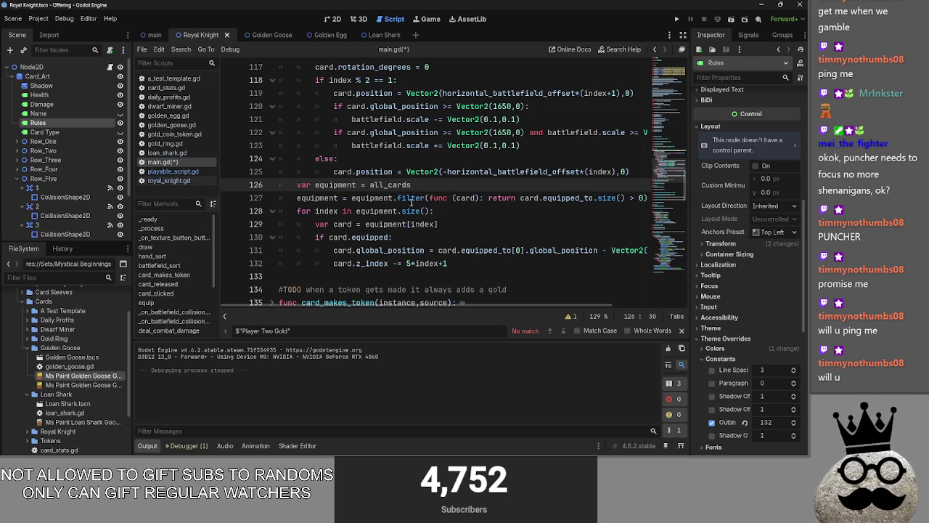
{"action": "double_click", "coordinate": [391, 186]}
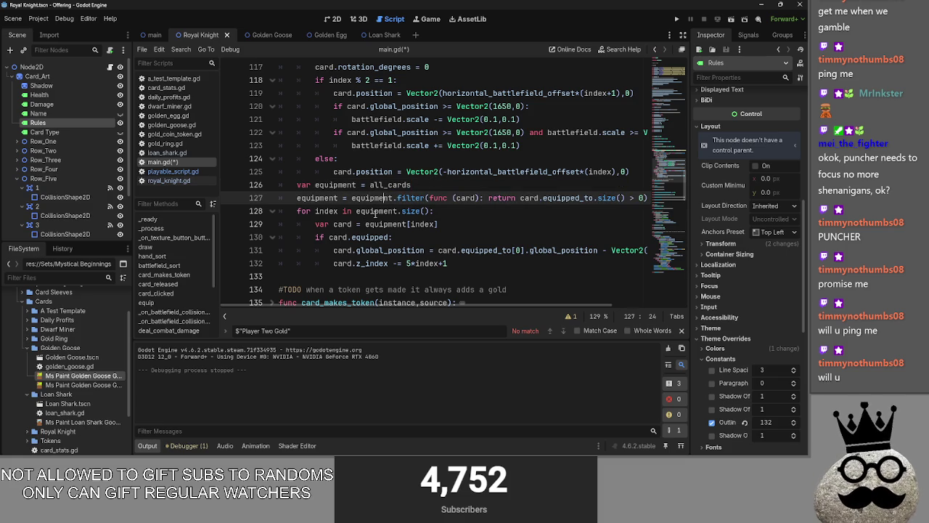
{"action": "double_click", "coordinate": [376, 211]}
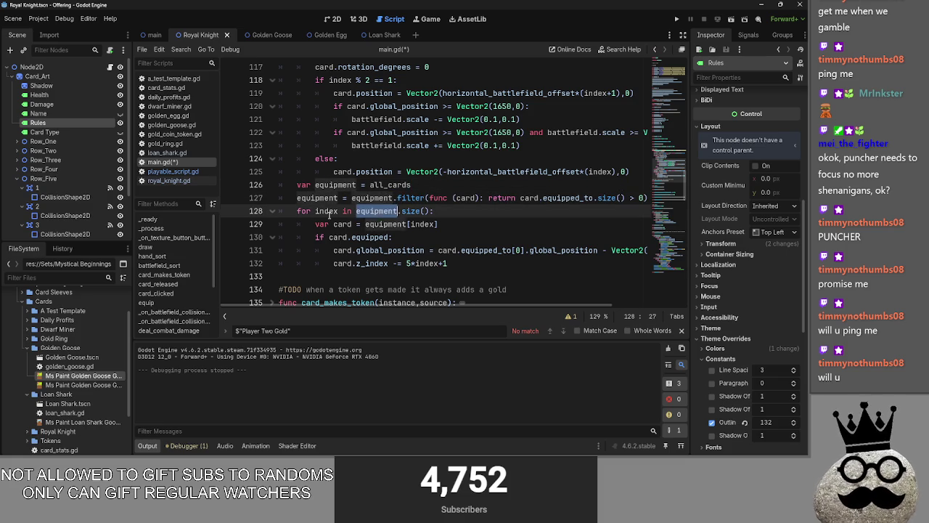
{"action": "double_click", "coordinate": [403, 211]}
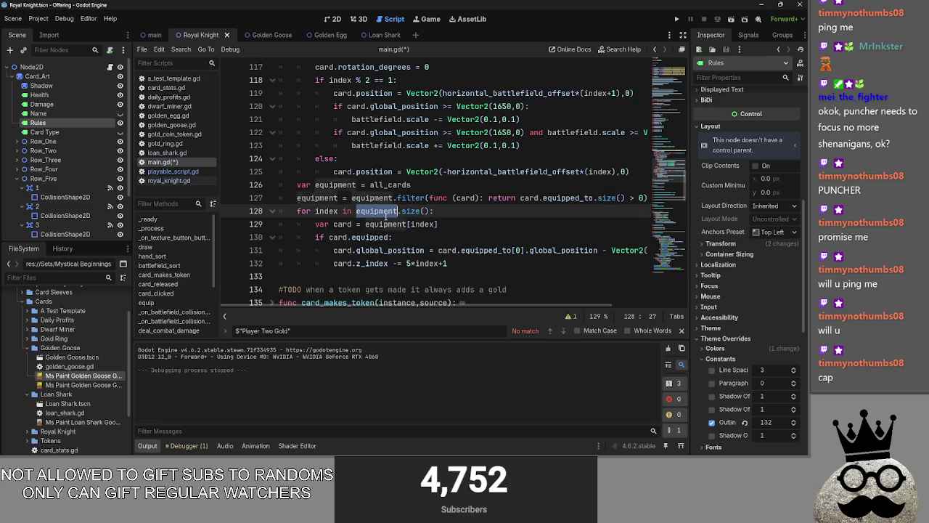
{"action": "double_click", "coordinate": [384, 224]}
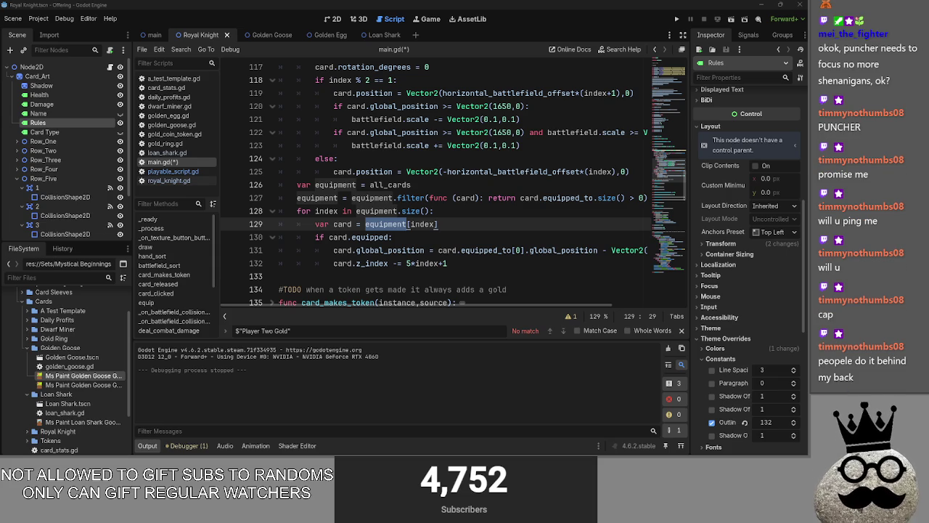
{"action": "left_click", "coordinate": [438, 223]}
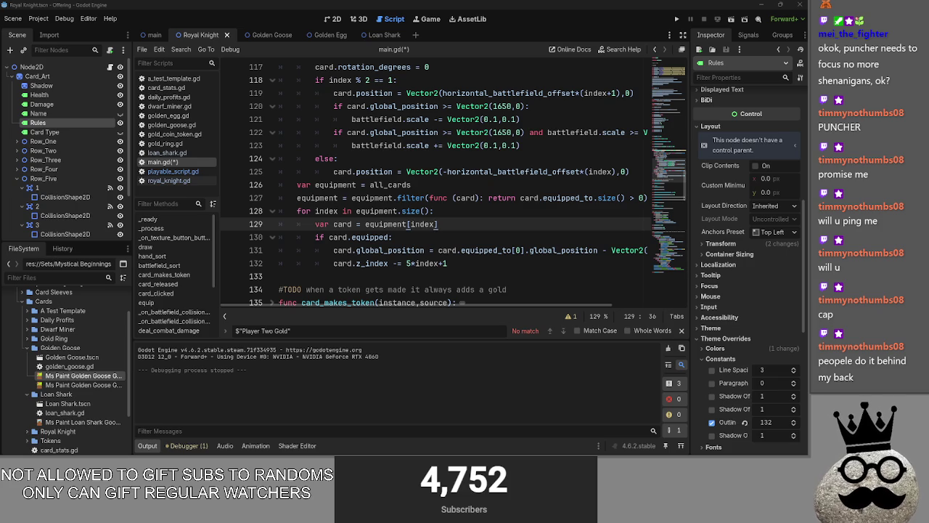
{"action": "key", "text": "alt+Tab"}
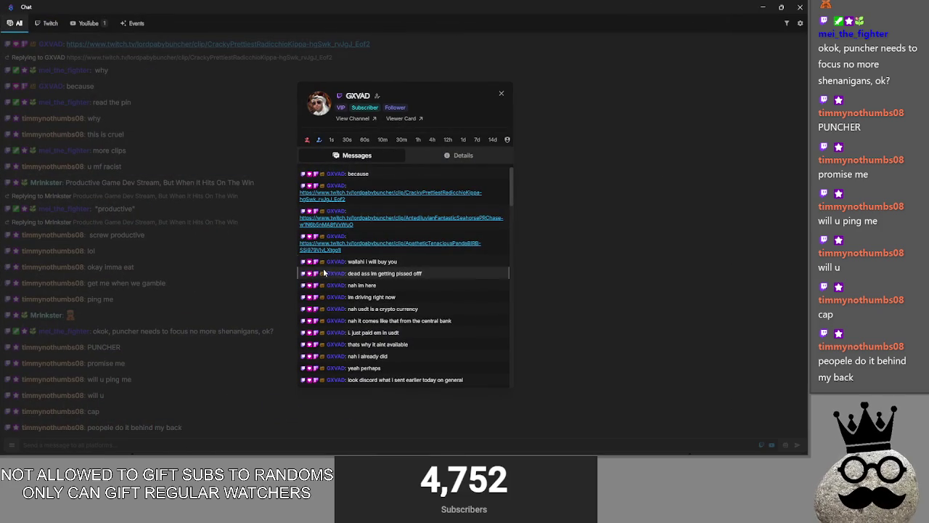
Step: Pick a message and clip link from the viewer's history, then restore and close the chat window
{"action": "triple_click", "coordinate": [348, 273]}
{"action": "left_click", "coordinate": [441, 273]}
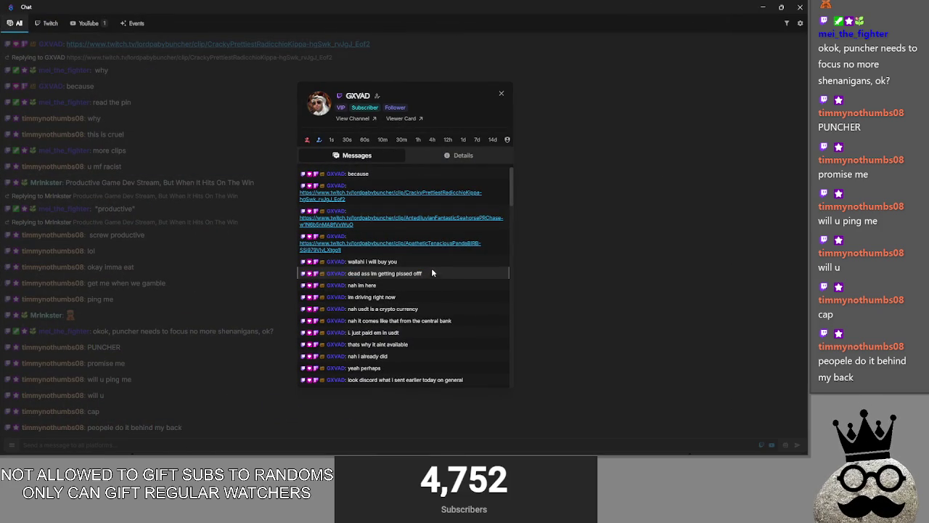
{"action": "left_click_drag", "start_coordinate": [403, 245], "coordinate": [322, 193]}
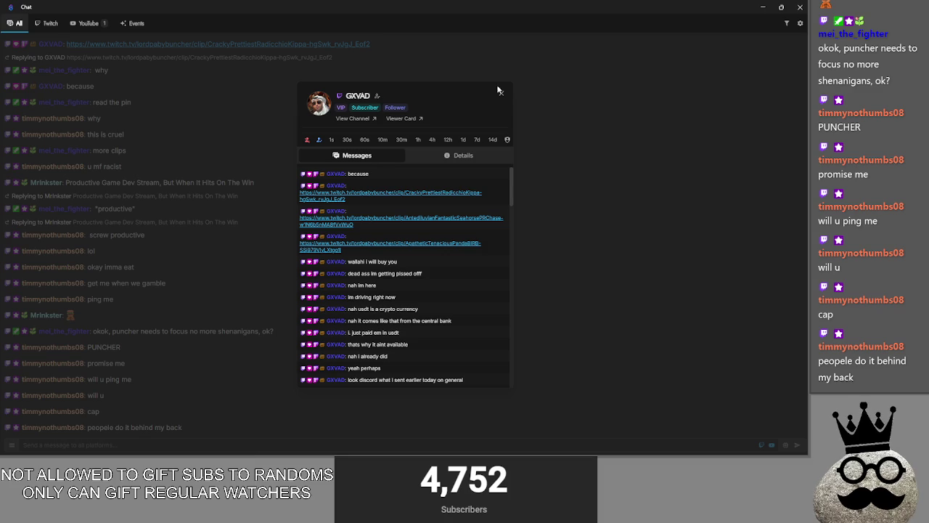
{"action": "left_click", "coordinate": [781, 7]}
{"action": "left_click", "coordinate": [471, 12]}
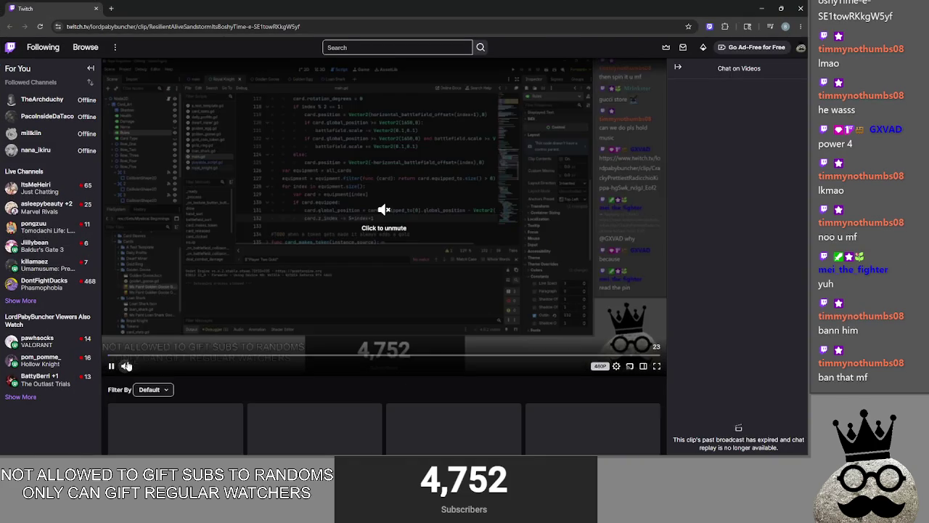
Step: Unmute the Twitch clip, then open a recommended live Valorant channel from the sidebar
{"action": "left_click", "coordinate": [126, 365]}
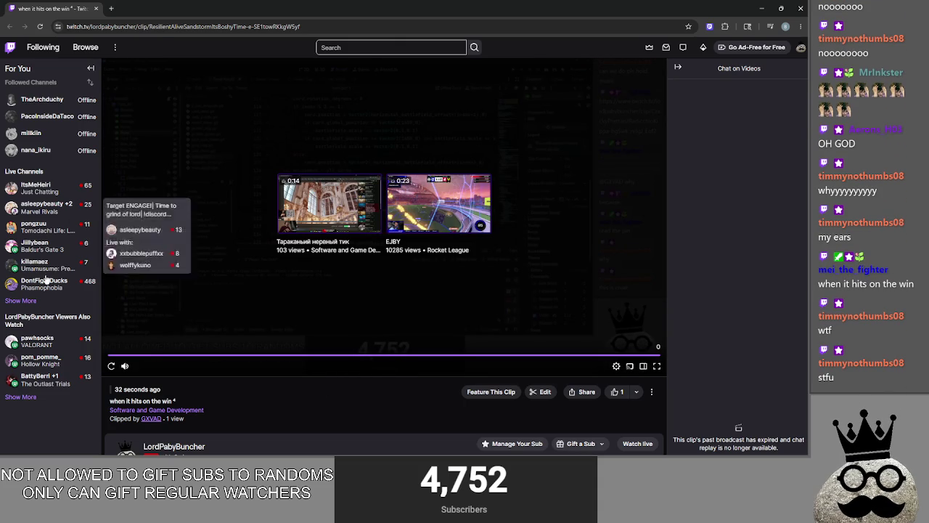
{"action": "left_click", "coordinate": [42, 342]}
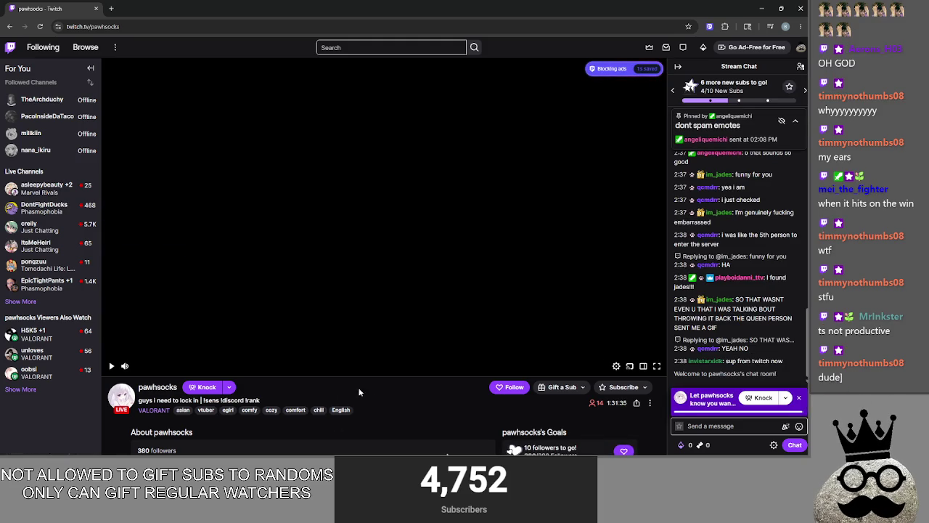
Step: Play the live Valorant stream briefly and scroll through the channel's About panels
{"action": "left_click", "coordinate": [111, 365]}
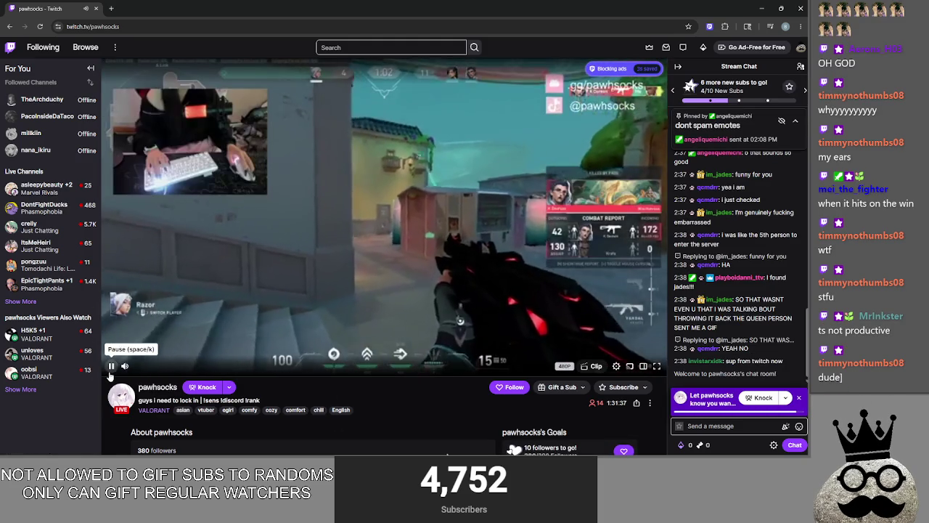
{"action": "left_click", "coordinate": [110, 367]}
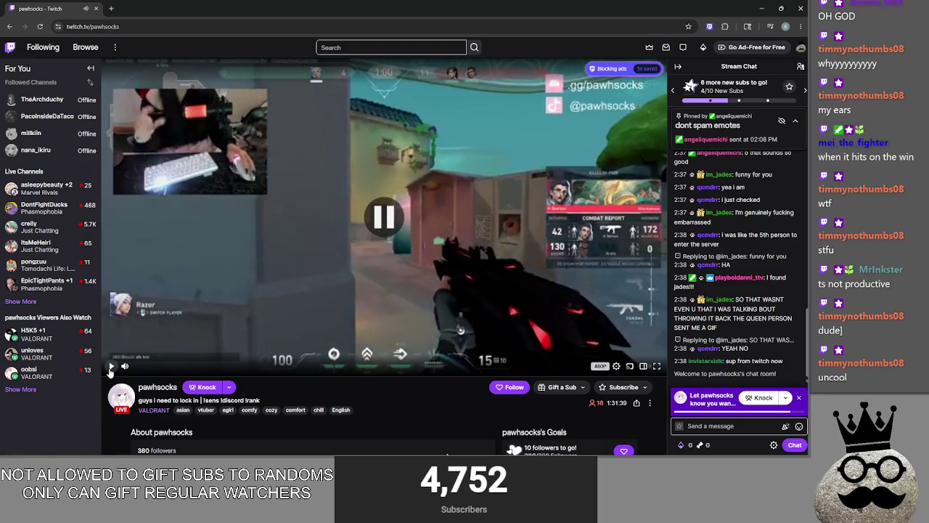
{"action": "left_click", "coordinate": [110, 368]}
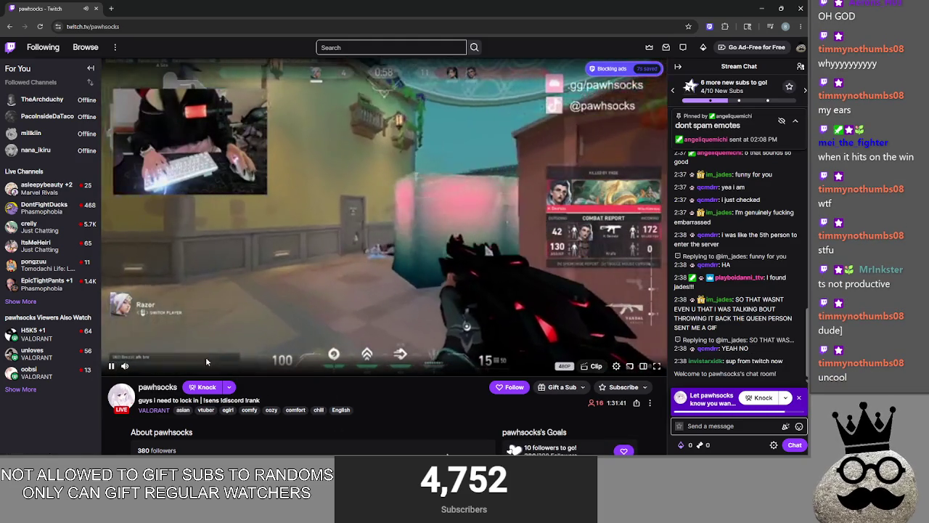
{"action": "left_click", "coordinate": [471, 310]}
{"action": "scroll", "coordinate": [471, 310], "scroll_direction": "down", "scroll_amount": 2}
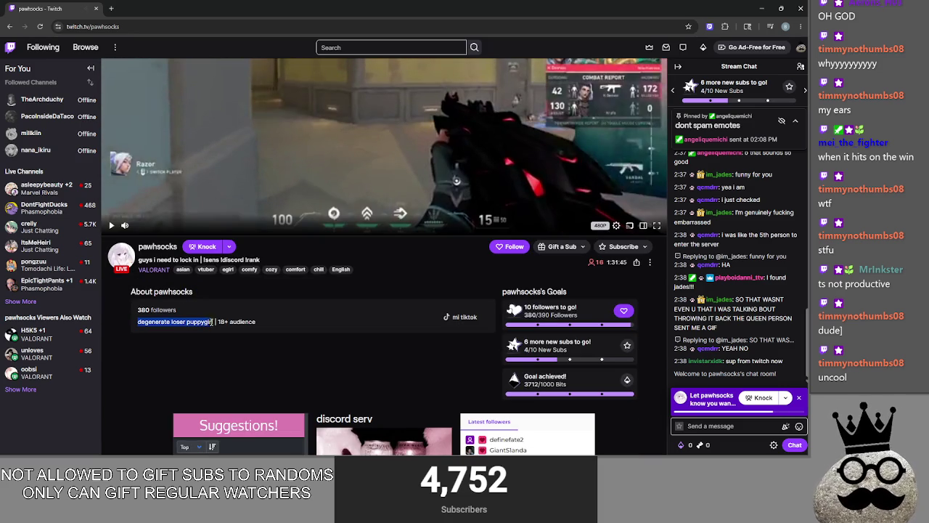
{"action": "scroll", "coordinate": [260, 379], "scroll_direction": "down", "scroll_amount": 1}
{"action": "scroll", "coordinate": [259, 379], "scroll_direction": "down", "scroll_amount": 2}
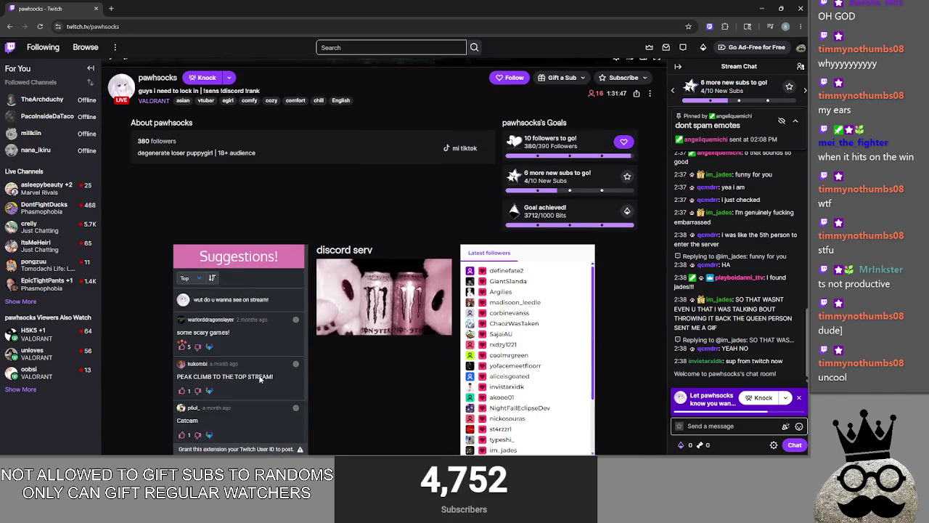
{"action": "scroll", "coordinate": [257, 384], "scroll_direction": "down", "scroll_amount": 1}
{"action": "scroll", "coordinate": [256, 390], "scroll_direction": "up", "scroll_amount": 1}
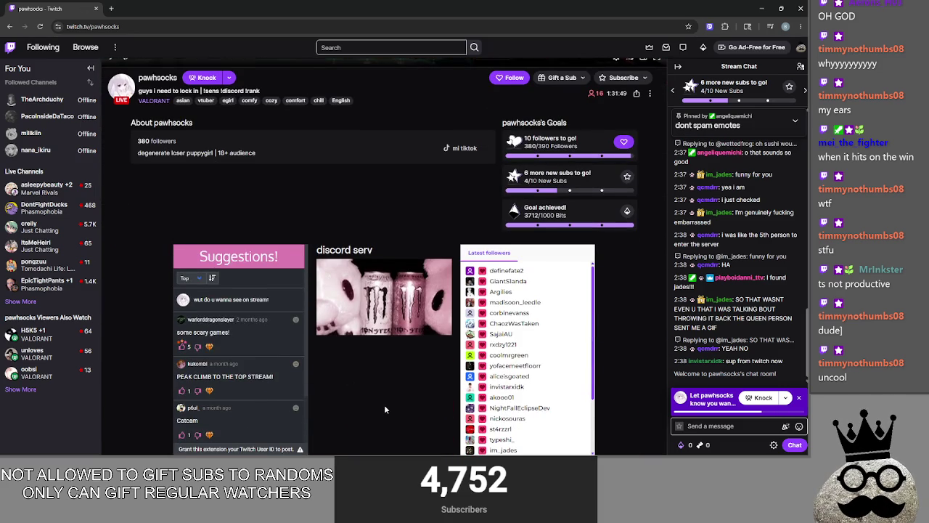
{"action": "scroll", "coordinate": [384, 404], "scroll_direction": "down", "scroll_amount": 1}
{"action": "scroll", "coordinate": [384, 404], "scroll_direction": "up", "scroll_amount": 5}
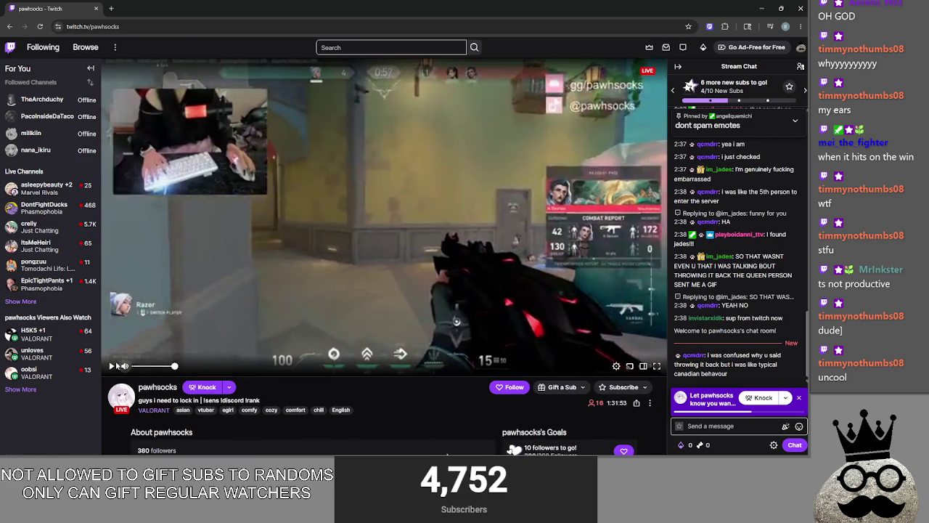
Step: Pause the stream and switch back to the Godot script
{"action": "left_click", "coordinate": [113, 366]}
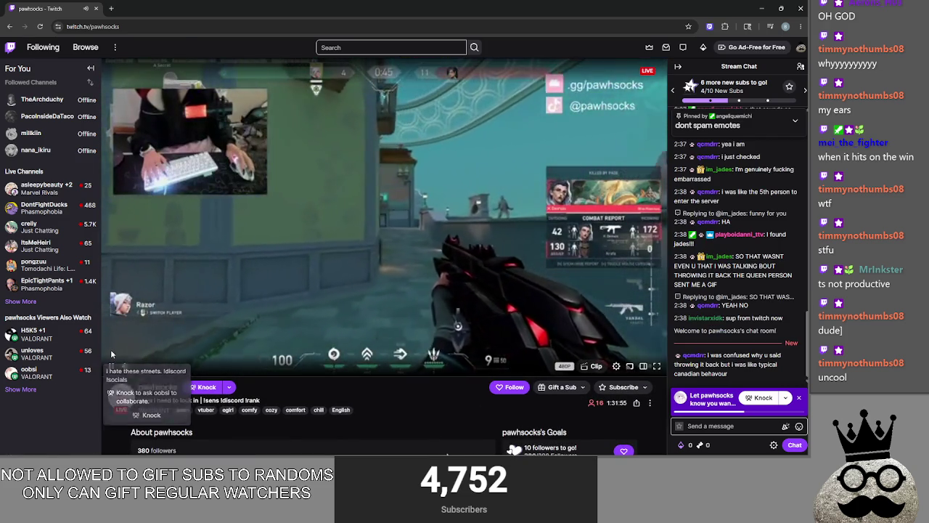
{"action": "left_click", "coordinate": [111, 366]}
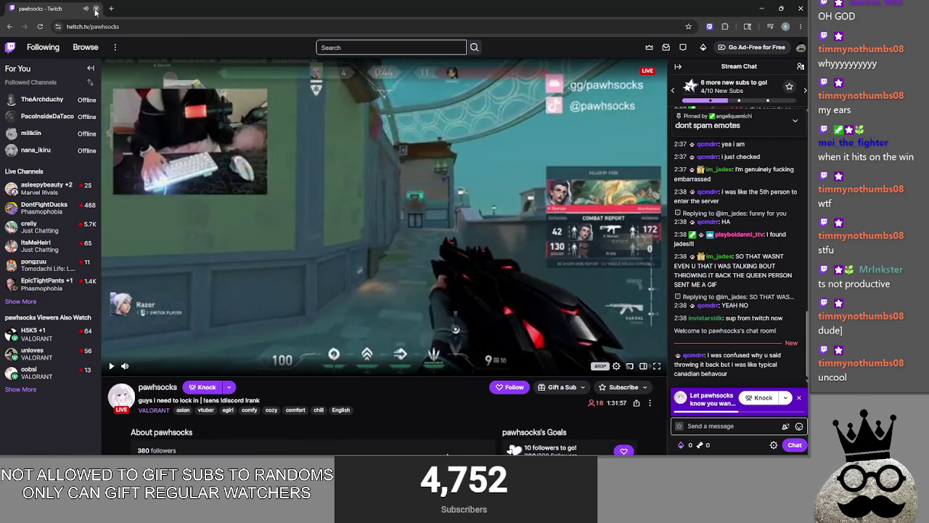
{"action": "key", "text": "alt+Tab"}
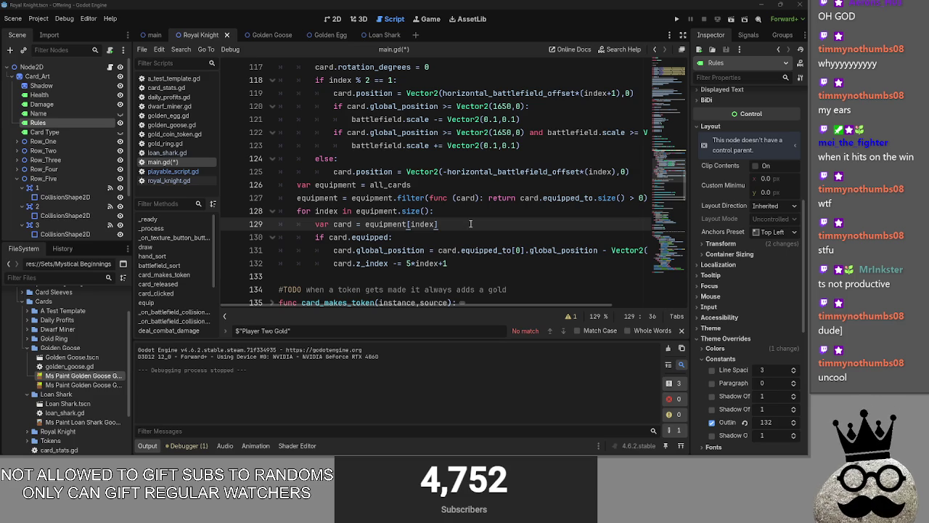
Step: Select and review the equipment stacking block on lines 126–132
{"action": "key", "text": "ctrl+z"}
{"action": "key", "text": "ctrl+shift+z"}
{"action": "mouse_move", "coordinate": [448, 263]}
{"action": "left_mouse_down"}
{"action": "mouse_move", "coordinate": [377, 263]}
{"action": "mouse_move", "coordinate": [285, 184]}
{"action": "left_mouse_up"}
{"action": "left_click", "coordinate": [480, 258]}
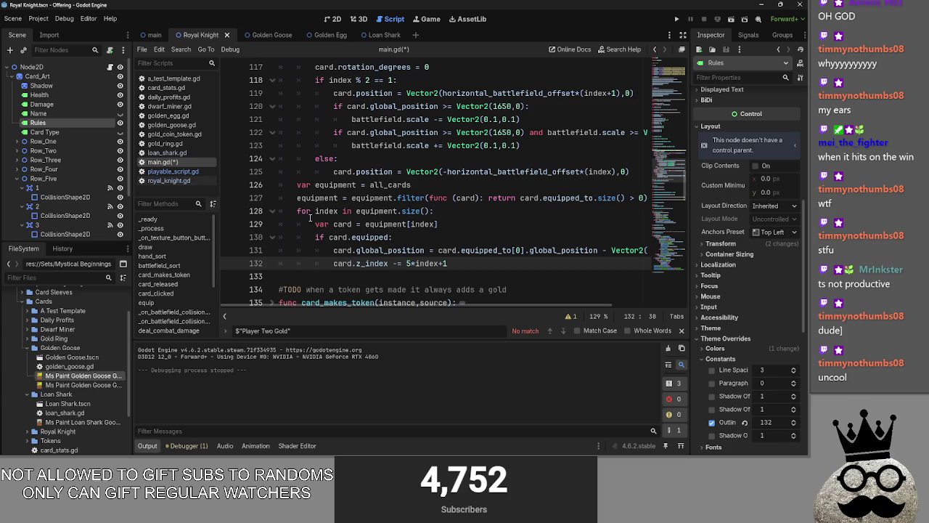
{"action": "left_click", "coordinate": [357, 236]}
{"action": "key", "text": "alt+Tab"}
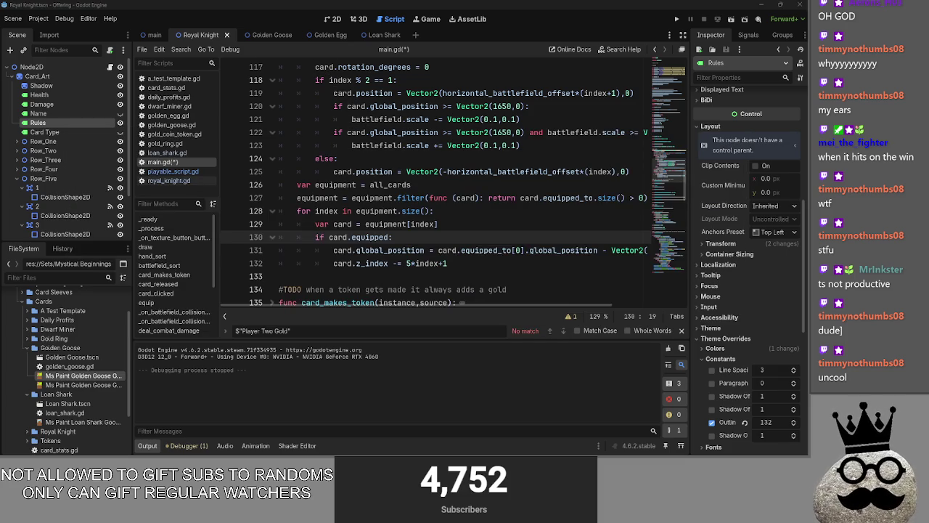
Step: Select equipment[index] on line 129 to reuse it
{"action": "left_click", "coordinate": [439, 225]}
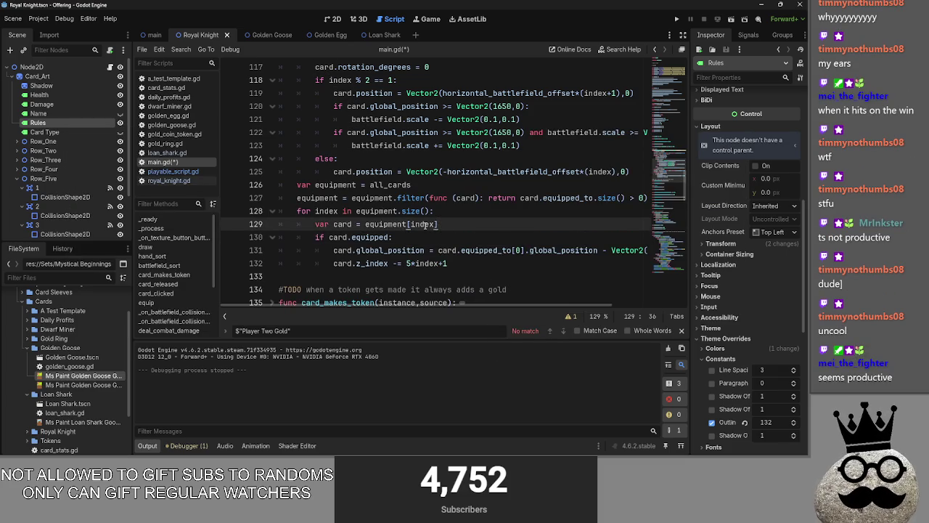
{"action": "left_click", "coordinate": [426, 239]}
{"action": "left_click", "coordinate": [456, 262]}
{"action": "left_click_drag", "start_coordinate": [456, 263], "coordinate": [312, 237]}
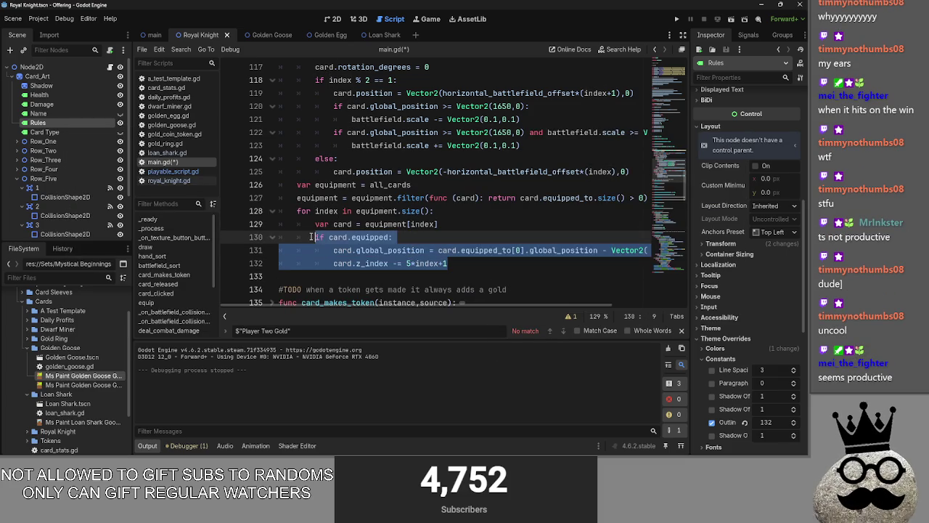
{"action": "left_click_drag", "start_coordinate": [448, 263], "coordinate": [259, 227]}
{"action": "left_click", "coordinate": [438, 224]}
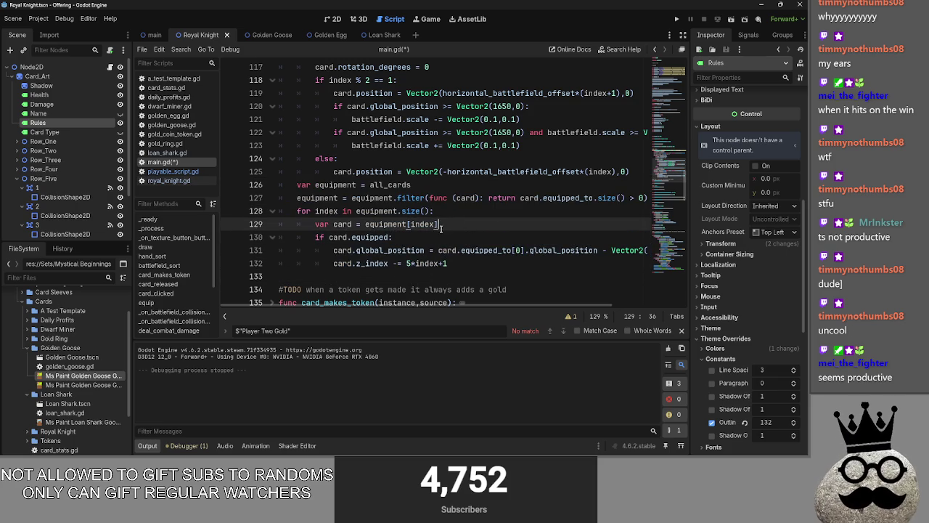
{"action": "left_click", "coordinate": [421, 239]}
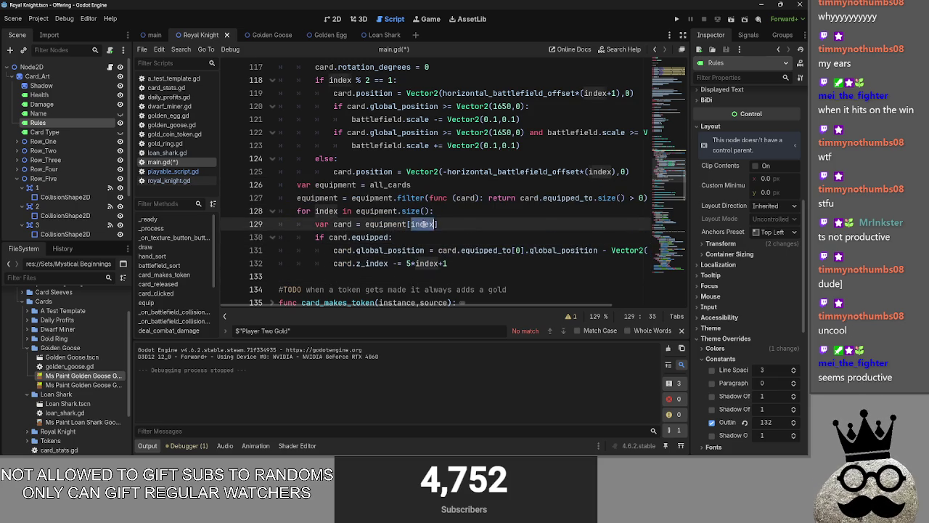
{"action": "left_click", "coordinate": [420, 224]}
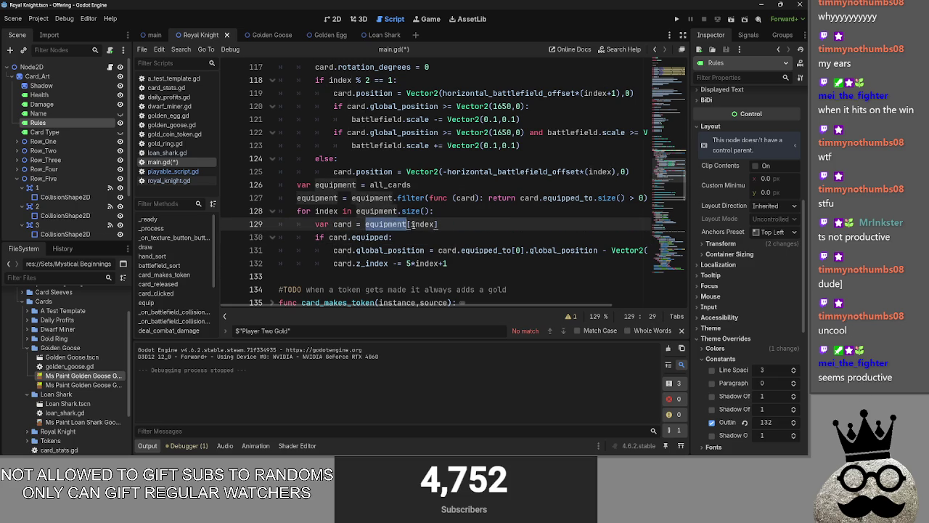
{"action": "double_click", "coordinate": [342, 224]}
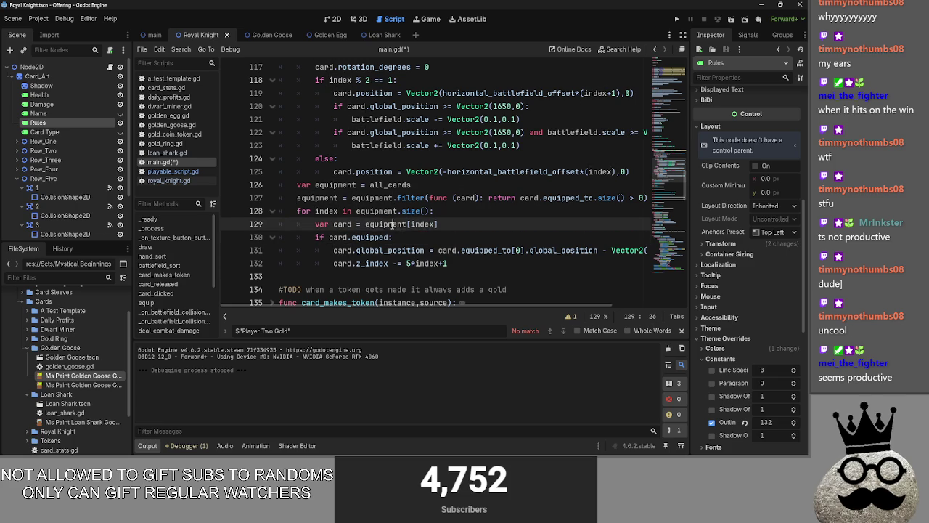
{"action": "mouse_move", "coordinate": [439, 224]}
{"action": "left_mouse_down"}
{"action": "mouse_move", "coordinate": [366, 224]}
{"action": "mouse_move", "coordinate": [330, 237]}
{"action": "left_mouse_up"}
Step: Replace each card reference on lines 130–132 with equipment[index]
{"action": "key", "text": "ctrl+v"}
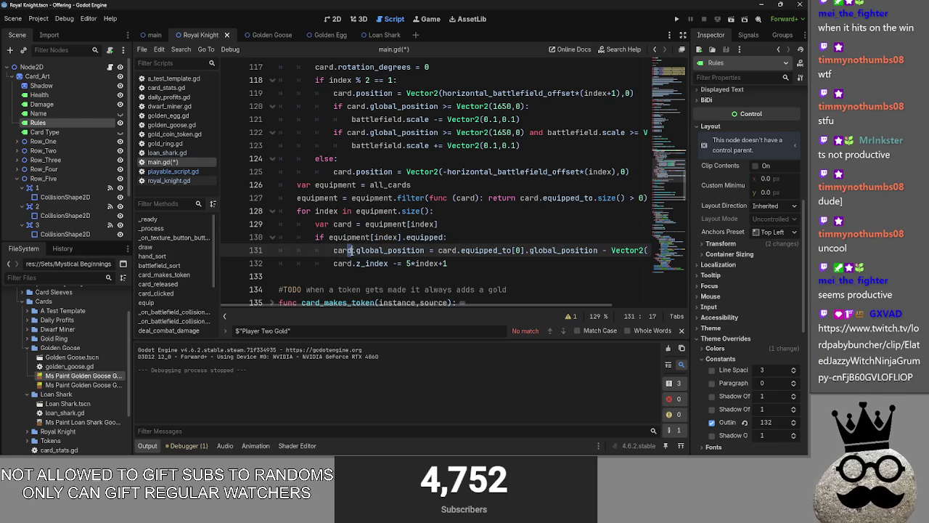
{"action": "left_click", "coordinate": [353, 250]}
{"action": "double_click", "coordinate": [351, 250]}
{"action": "type", "text": "equipment[index]"}
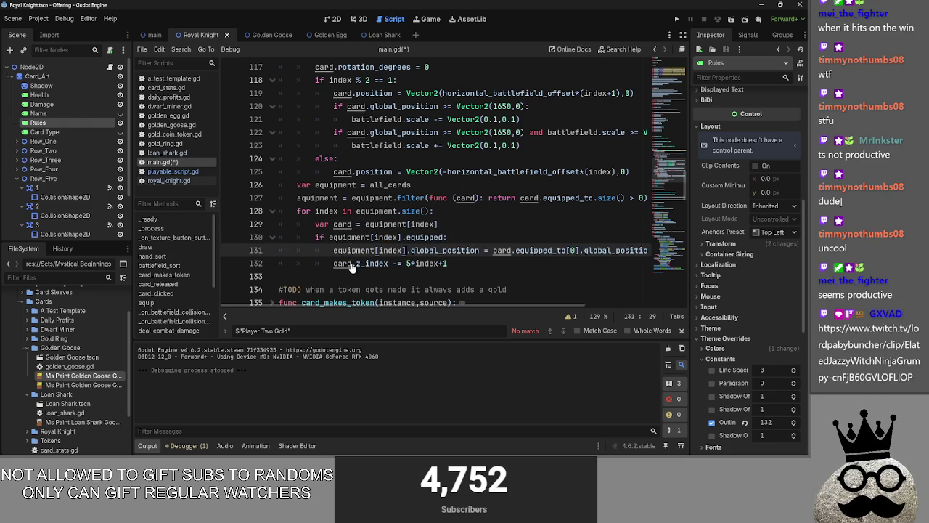
{"action": "double_click", "coordinate": [353, 263]}
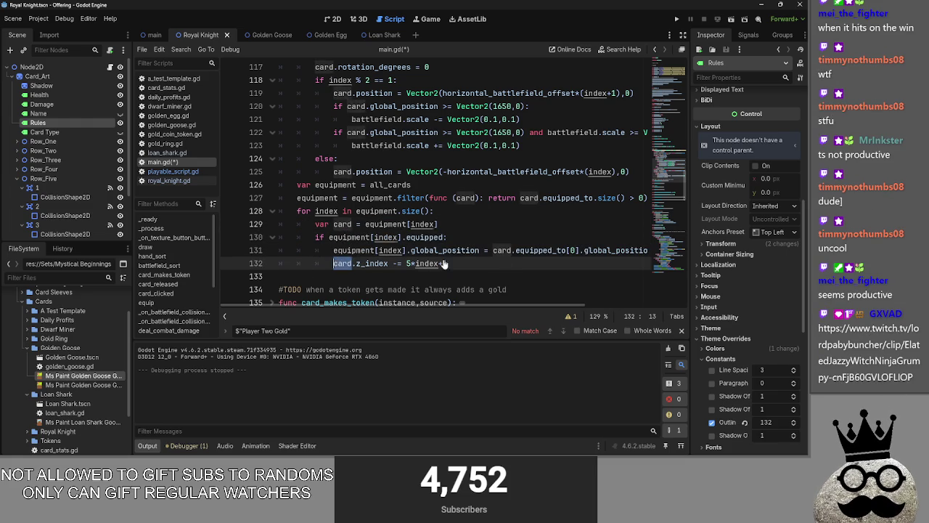
{"action": "type", "text": "equipment[index]"}
{"action": "left_click", "coordinate": [513, 251]}
{"action": "type", "text": "equipment[index]"}
Step: Delete the now-unused var card line 129
{"action": "left_click", "coordinate": [449, 224]}
{"action": "left_click", "coordinate": [367, 224]}
{"action": "triple_click", "coordinate": [464, 223]}
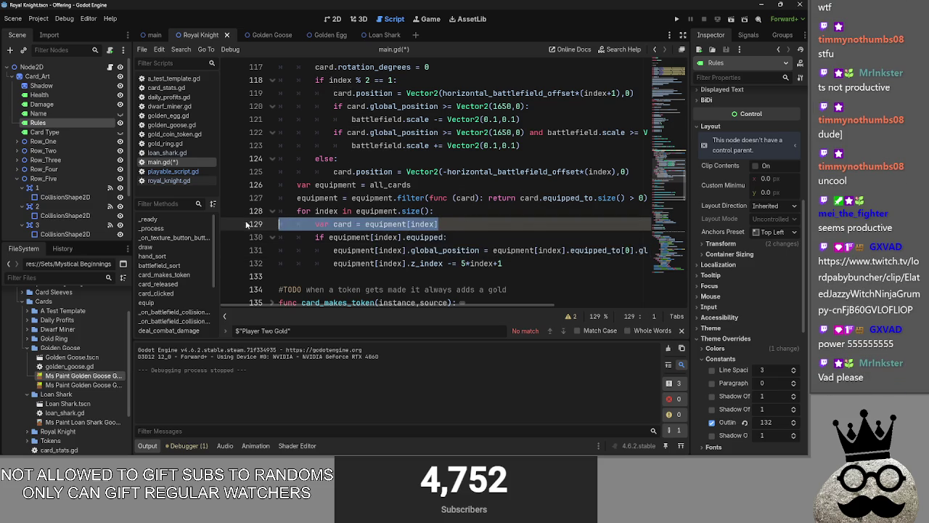
{"action": "key", "text": "BackSpace"}
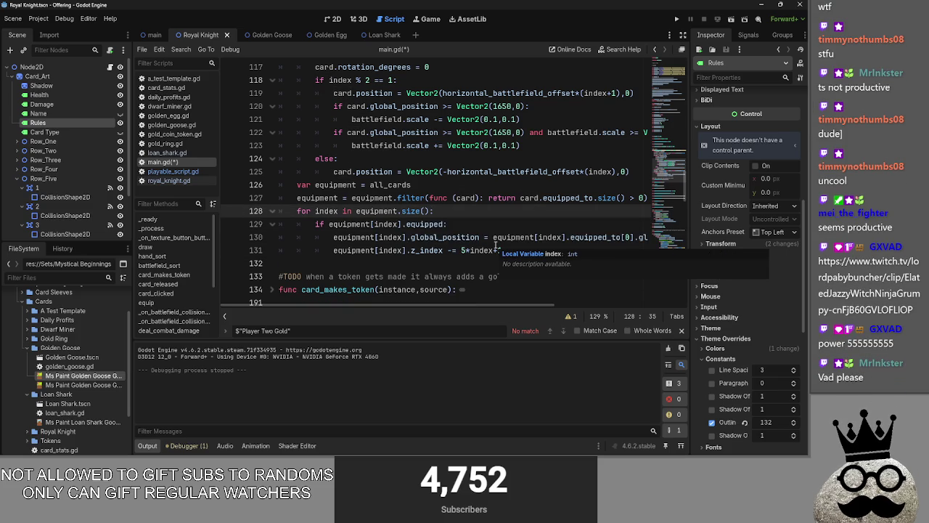
{"action": "left_click", "coordinate": [492, 224]}
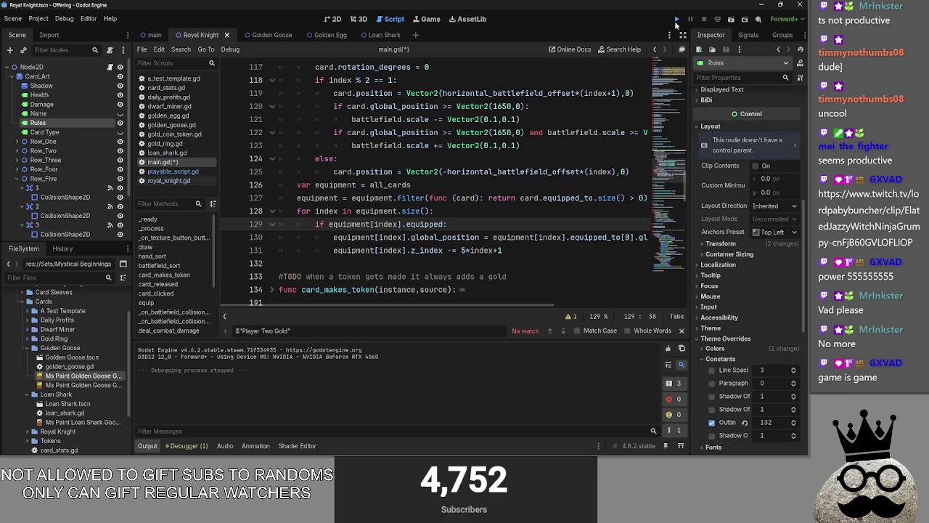
Step: Run the game, pause and scrub the Twitch clip to another moment, then return to the game
{"action": "left_click", "coordinate": [676, 20]}
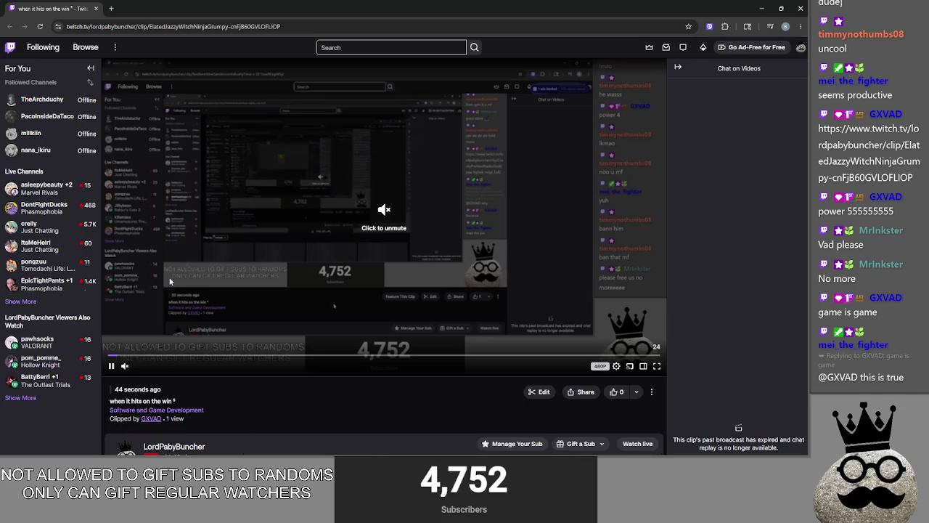
{"action": "left_click", "coordinate": [113, 366]}
{"action": "left_click_drag", "start_coordinate": [110, 357], "coordinate": [286, 397]}
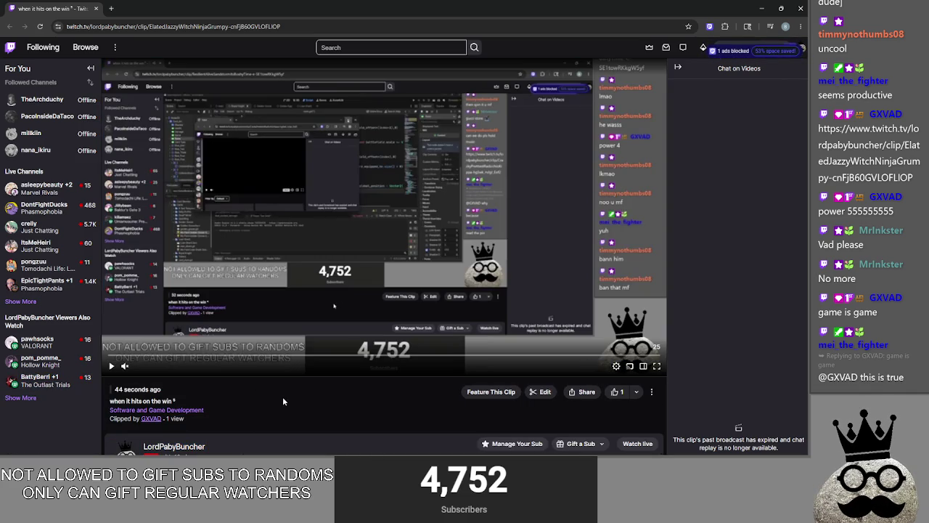
{"action": "mouse_move", "coordinate": [41, 349]}
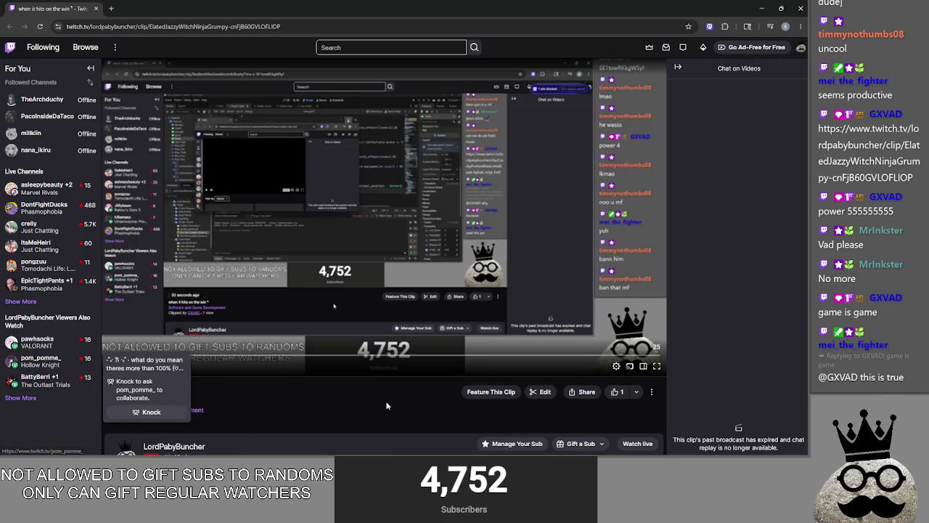
{"action": "left_click", "coordinate": [761, 8]}
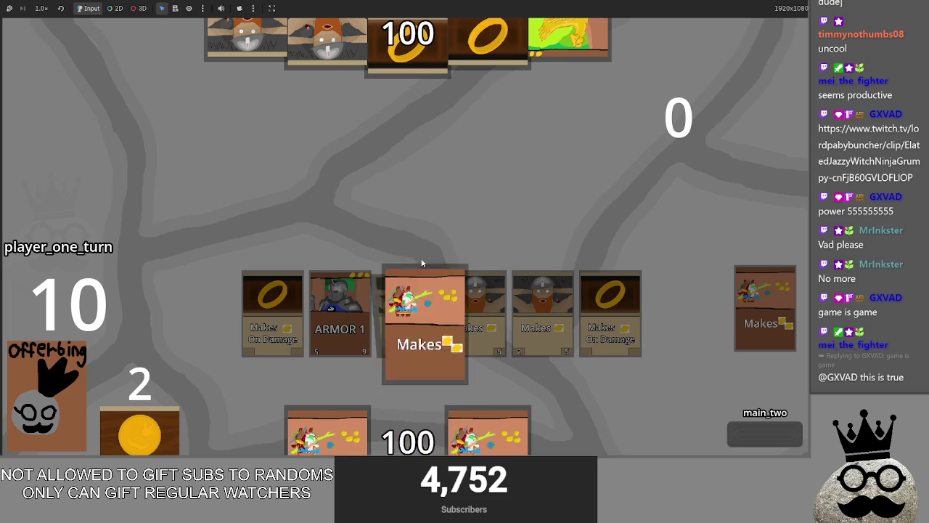
Step: Play the three hand cards, end the turn, then switch back to the main.gd script editor
{"action": "left_click", "coordinate": [416, 408]}
{"action": "left_click", "coordinate": [416, 407]}
{"action": "left_click", "coordinate": [416, 408]}
{"action": "left_click", "coordinate": [755, 436]}
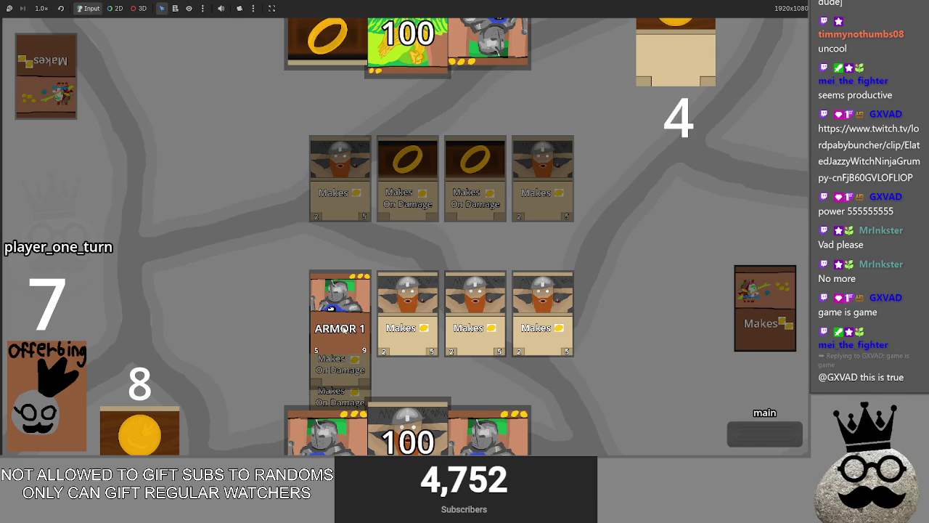
{"action": "key", "text": "alt+Tab"}
{"action": "key", "text": "alt+Tab"}
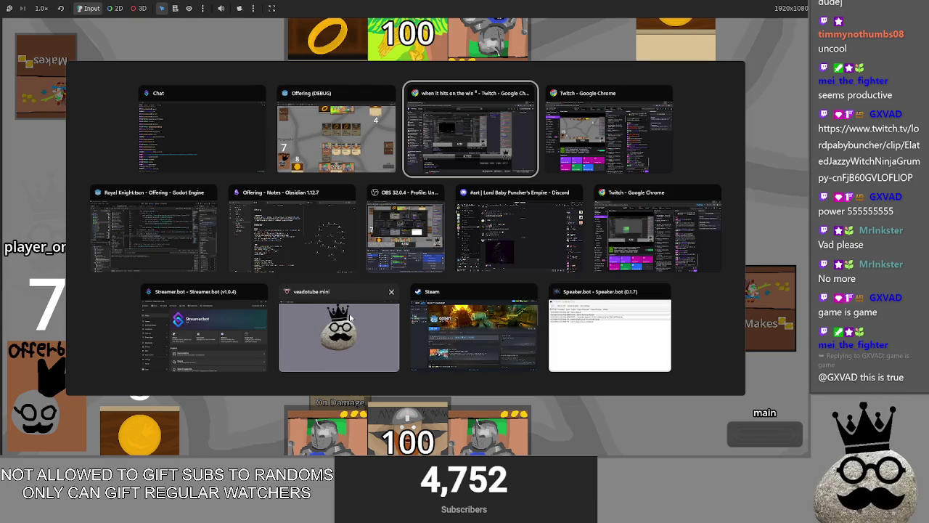
{"action": "key", "text": "alt+Tab"}
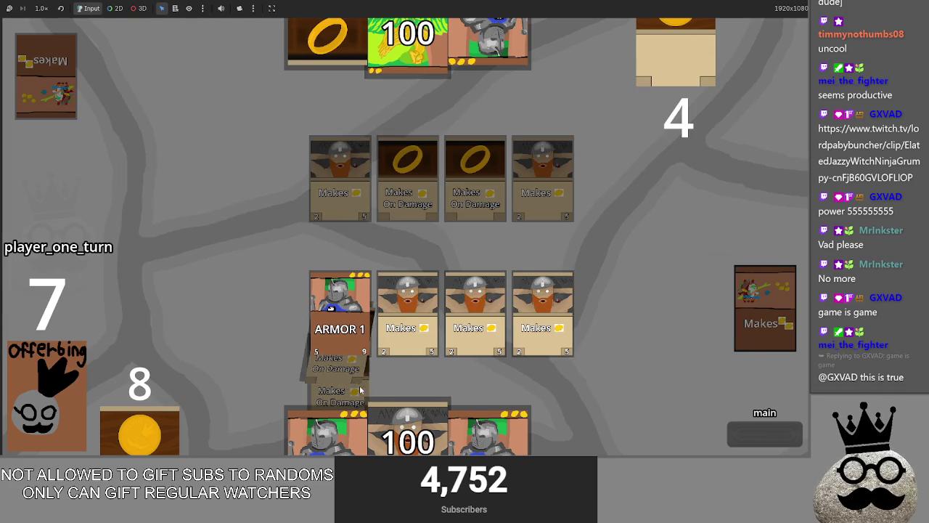
{"action": "key", "text": "alt+Tab"}
{"action": "key", "text": "alt+Tab"}
{"action": "key", "text": "alt+Tab"}
{"action": "key", "text": "alt+Tab"}
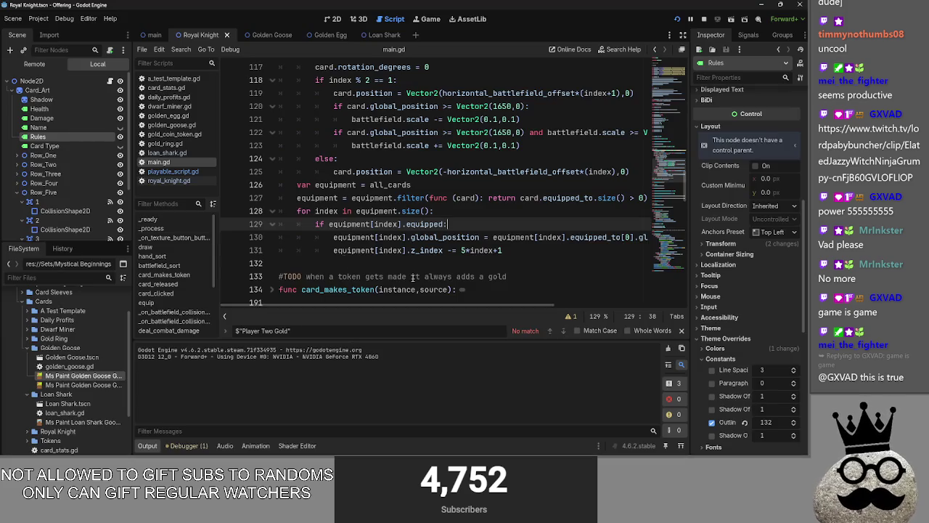
Step: Change line 130's equipment offset to Vector2(-75*(index+1),0) so cards stack horizontally
{"action": "mouse_move", "coordinate": [514, 307]}
{"action": "left_mouse_down"}
{"action": "mouse_move", "coordinate": [544, 307]}
{"action": "mouse_move", "coordinate": [468, 305]}
{"action": "left_mouse_up"}
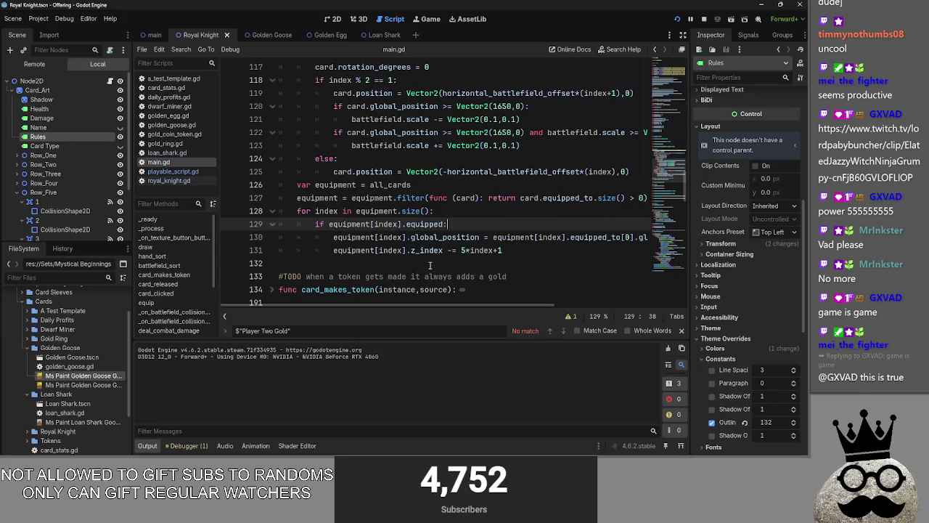
{"action": "left_click", "coordinate": [408, 251]}
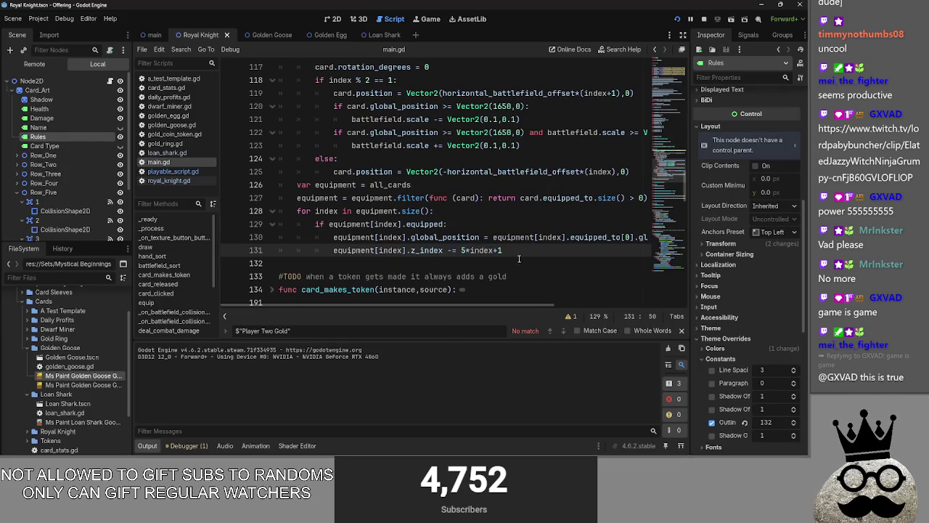
{"action": "left_click_drag", "start_coordinate": [501, 308], "coordinate": [645, 307]}
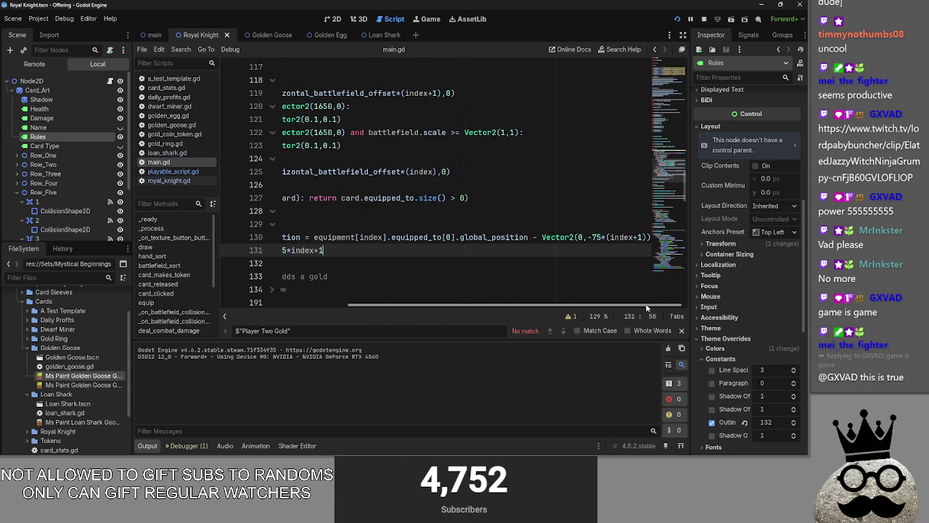
{"action": "left_click", "coordinate": [595, 238]}
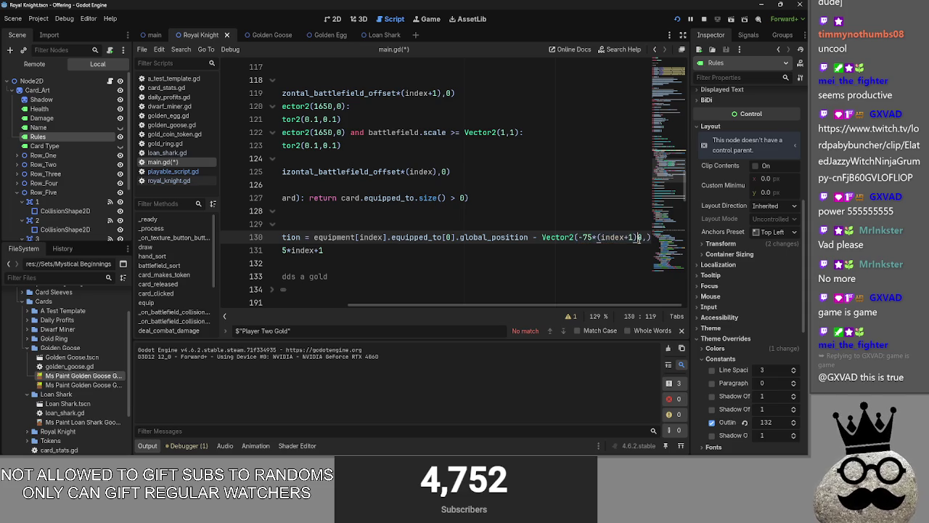
{"action": "type", "text": ",0"}
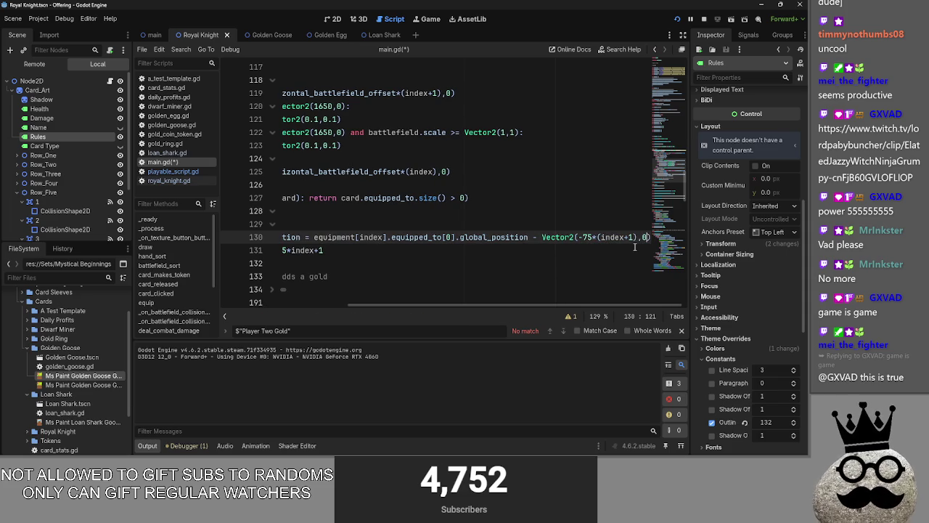
{"action": "left_click_drag", "start_coordinate": [580, 305], "coordinate": [410, 261]}
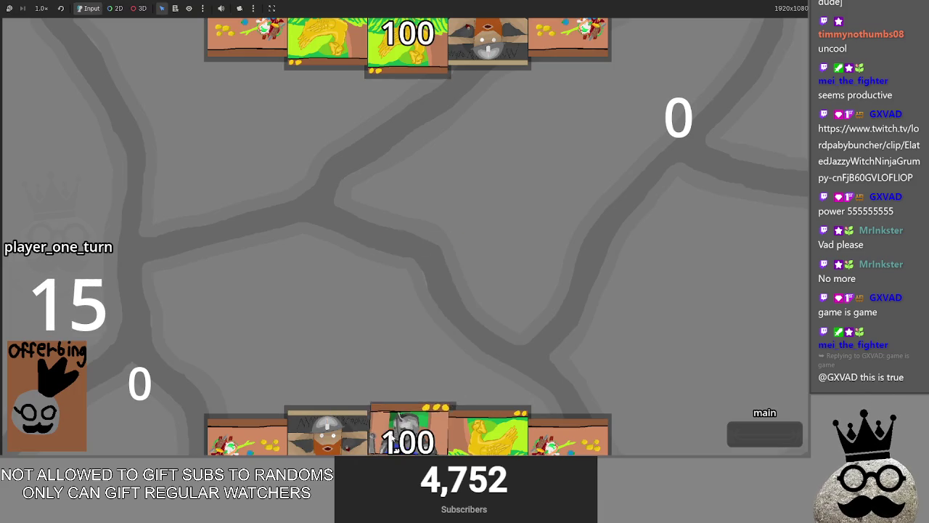
Step: Play the dwarf card onto the battlefield, then stop the game with F8
{"action": "left_click", "coordinate": [327, 434]}
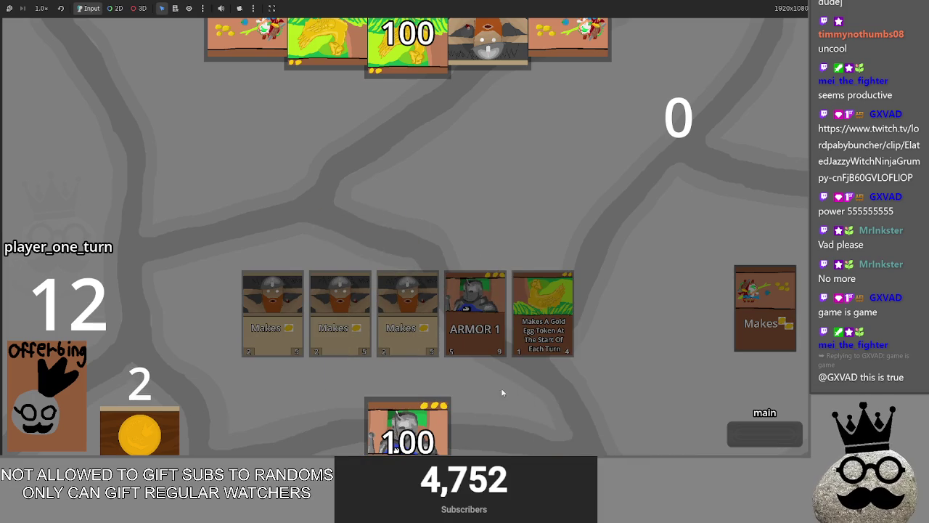
{"action": "key", "text": "F8"}
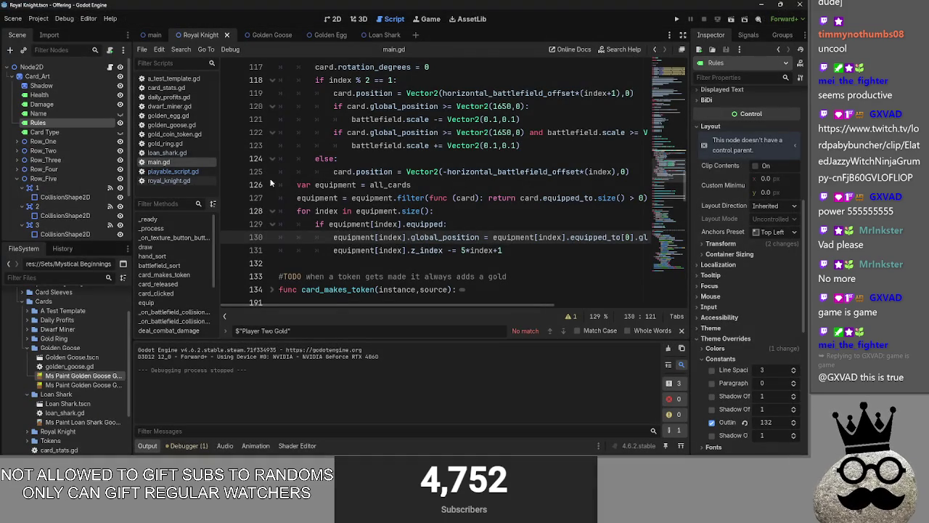
Step: Return to main.gd from the script list and scroll up to the deck_one list
{"action": "left_click", "coordinate": [168, 152]}
{"action": "left_click", "coordinate": [161, 161]}
{"action": "left_click", "coordinate": [171, 171]}
{"action": "left_click", "coordinate": [158, 161]}
{"action": "scroll", "coordinate": [363, 272], "scroll_direction": "up", "scroll_amount": 20}
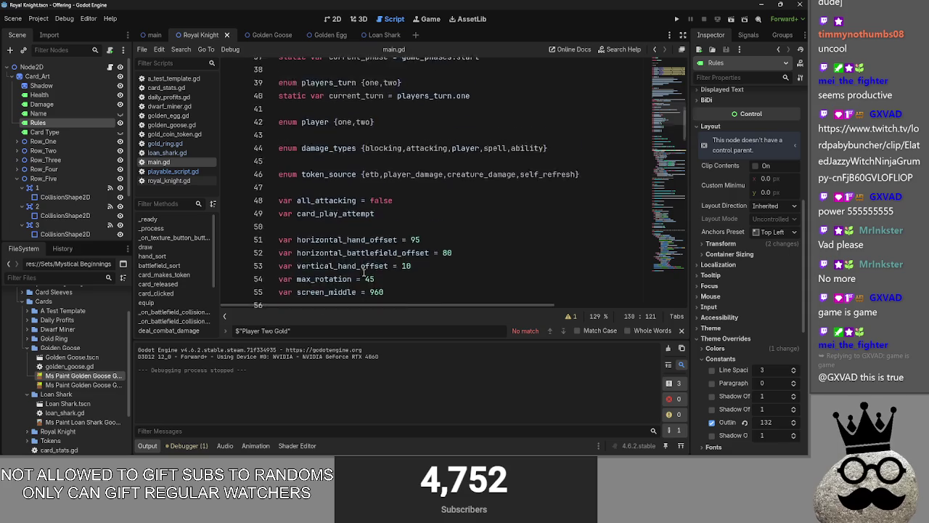
{"action": "scroll", "coordinate": [364, 272], "scroll_direction": "up", "scroll_amount": 3}
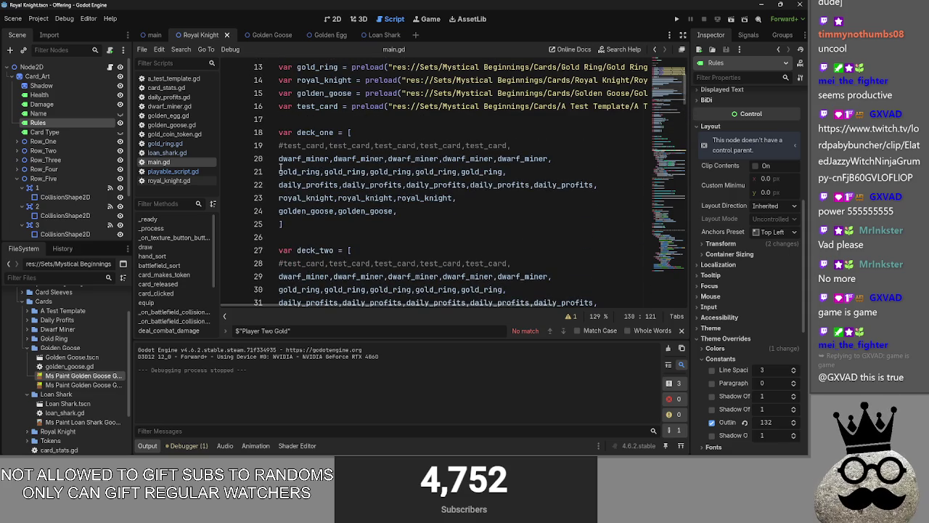
Step: Prefix the daily_profits, royal_knight and golden_goose lines with # and rerun the game
{"action": "left_click", "coordinate": [279, 184]}
{"action": "left_click", "coordinate": [280, 198]}
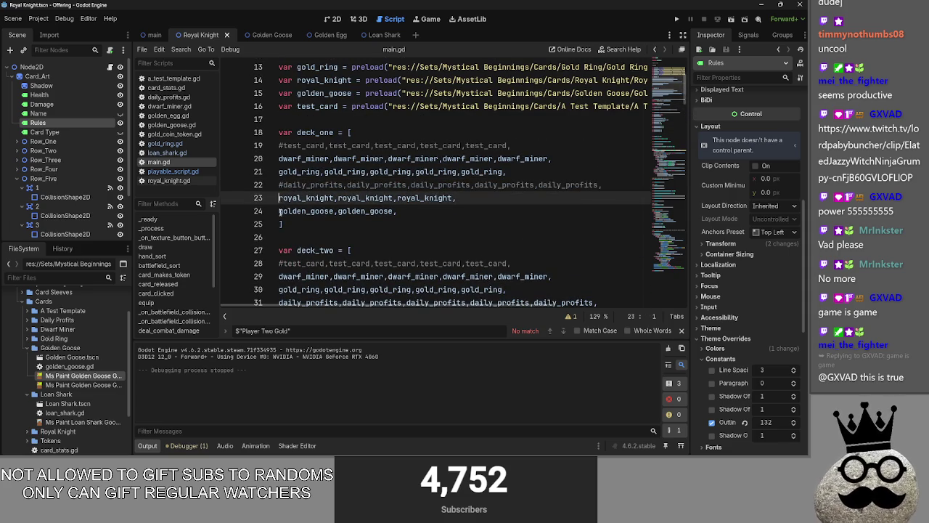
{"action": "type", "text": "#"}
{"action": "left_click", "coordinate": [280, 210]}
{"action": "type", "text": "#"}
{"action": "key", "text": "End"}
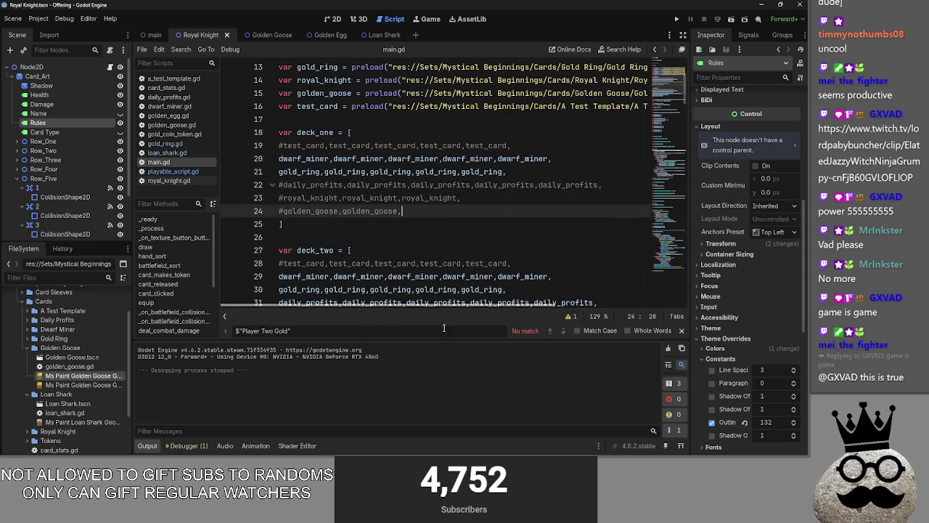
{"action": "left_click", "coordinate": [682, 16]}
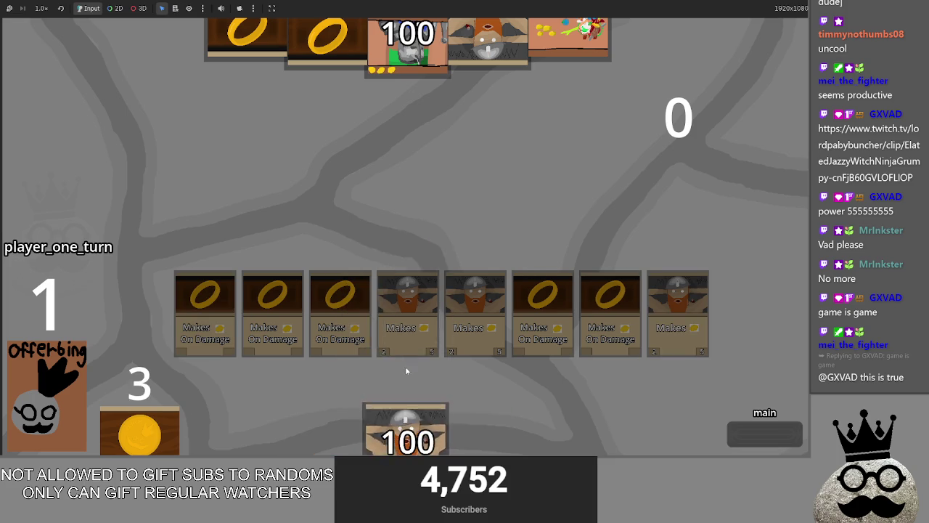
Step: Cycle phases and turns, resolving an attack that drops health from 100 to 96, then stop with F8
{"action": "left_click", "coordinate": [742, 438]}
{"action": "left_click", "coordinate": [756, 437]}
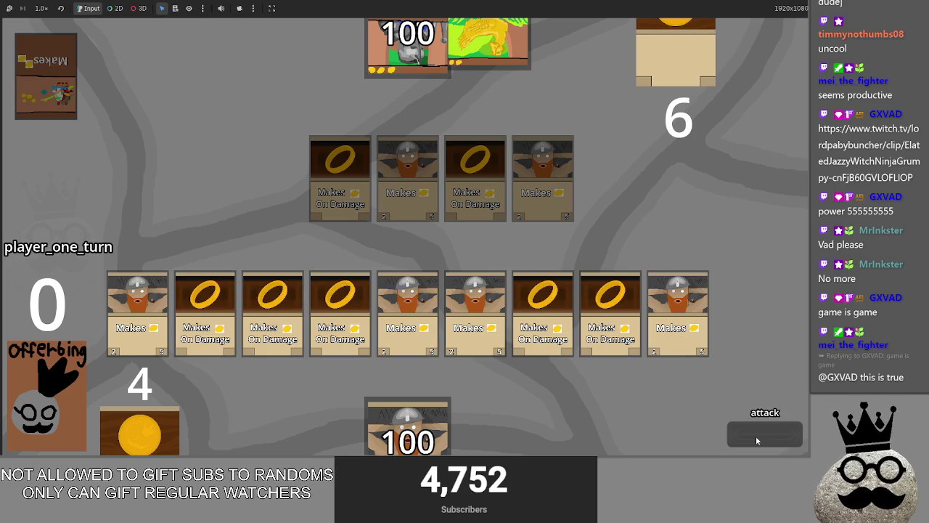
{"action": "left_click", "coordinate": [755, 435]}
{"action": "left_click", "coordinate": [755, 436]}
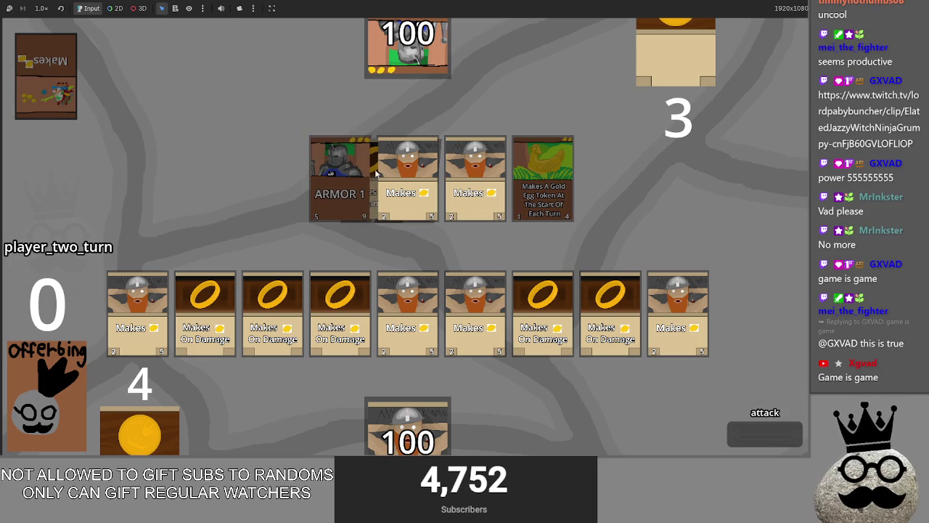
{"action": "left_click", "coordinate": [782, 444]}
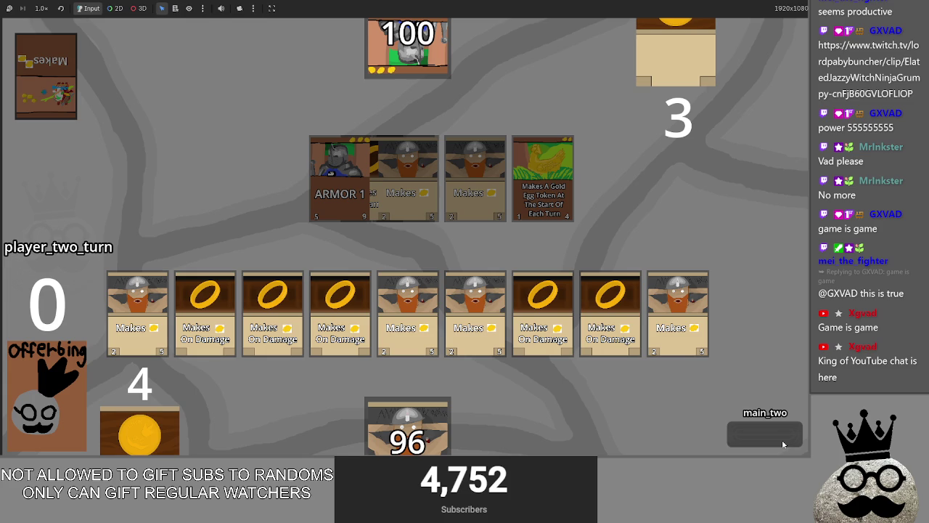
{"action": "left_click", "coordinate": [783, 444]}
{"action": "left_click", "coordinate": [782, 444]}
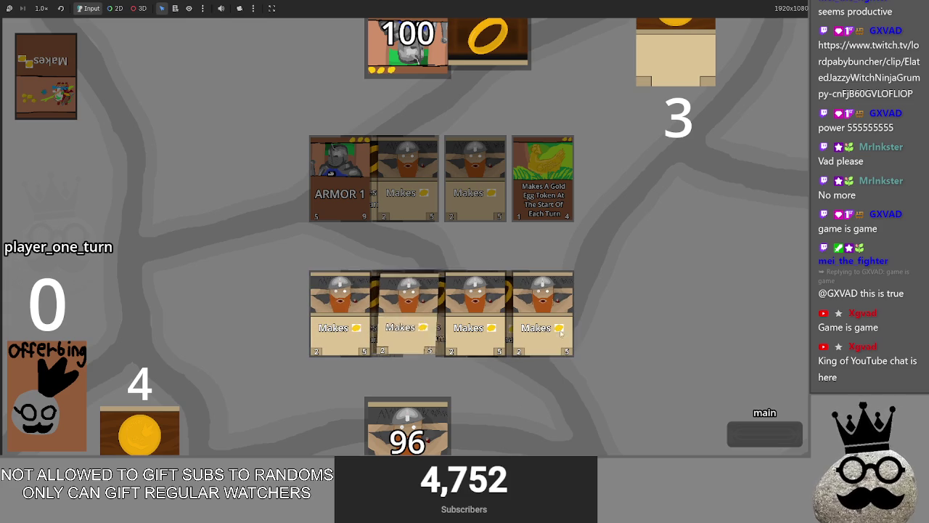
{"action": "key", "text": "F8"}
Step: Scroll through main.gd and inspect the y offset value on line 130
{"action": "scroll", "coordinate": [524, 271], "scroll_direction": "down", "scroll_amount": 5}
{"action": "scroll", "coordinate": [523, 271], "scroll_direction": "up", "scroll_amount": 4}
{"action": "scroll", "coordinate": [533, 291], "scroll_direction": "down", "scroll_amount": 9}
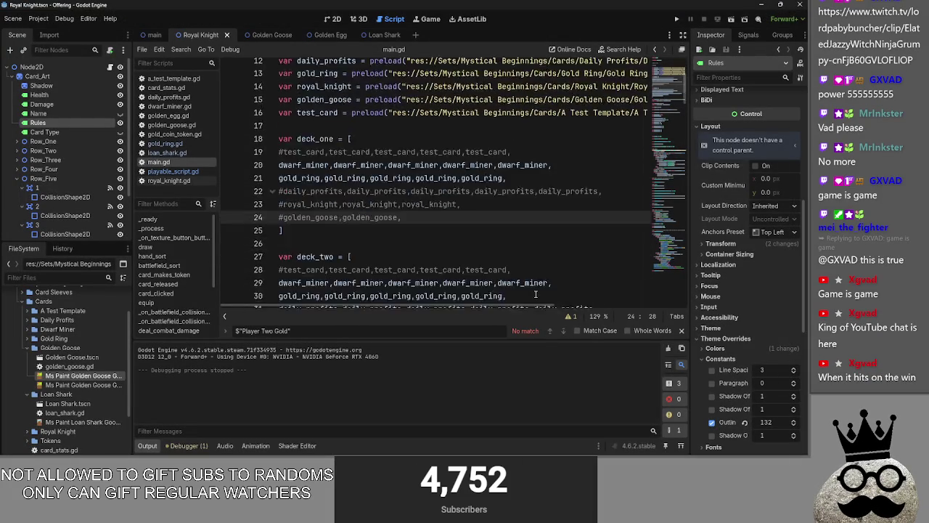
{"action": "scroll", "coordinate": [535, 293], "scroll_direction": "down", "scroll_amount": 20}
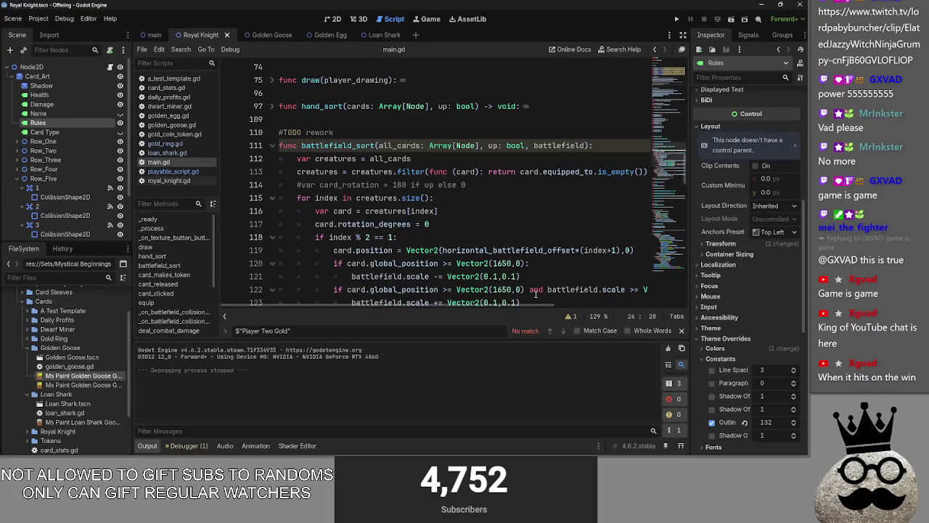
{"action": "left_click_drag", "start_coordinate": [530, 307], "coordinate": [624, 308]}
{"action": "left_click", "coordinate": [468, 172]}
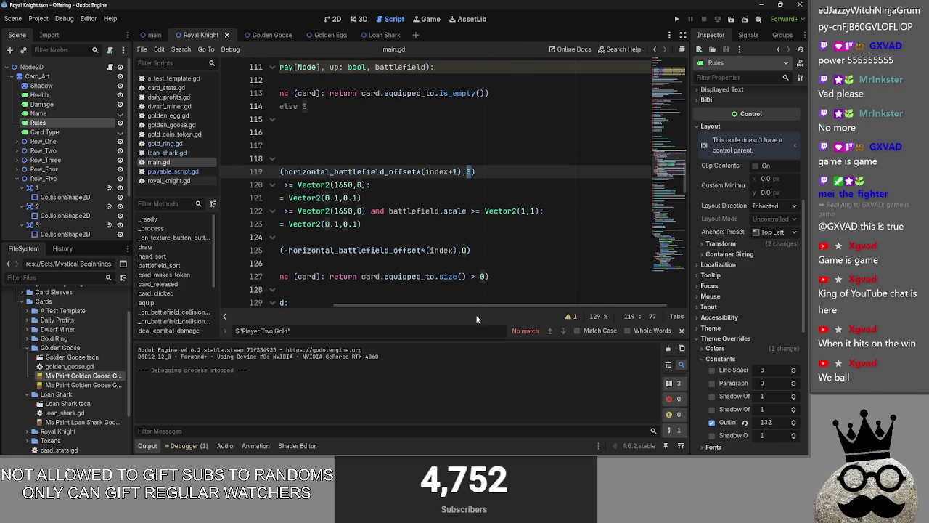
{"action": "scroll", "coordinate": [435, 276], "scroll_direction": "left", "scroll_amount": 5}
{"action": "scroll", "coordinate": [411, 264], "scroll_direction": "down", "scroll_amount": 1}
{"action": "scroll", "coordinate": [411, 263], "scroll_direction": "down", "scroll_amount": 2}
{"action": "left_click_drag", "start_coordinate": [487, 308], "coordinate": [617, 309]}
{"action": "left_click", "coordinate": [644, 197]}
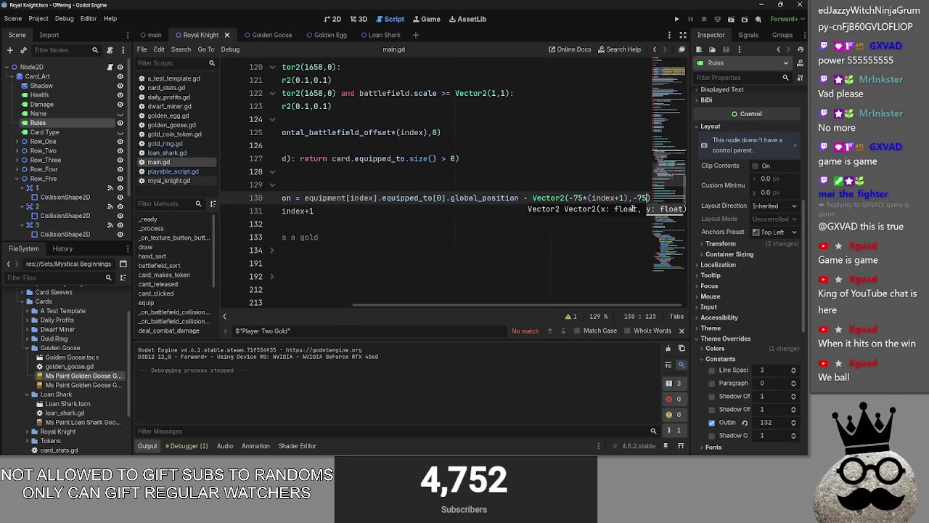
{"action": "left_click", "coordinate": [573, 222]}
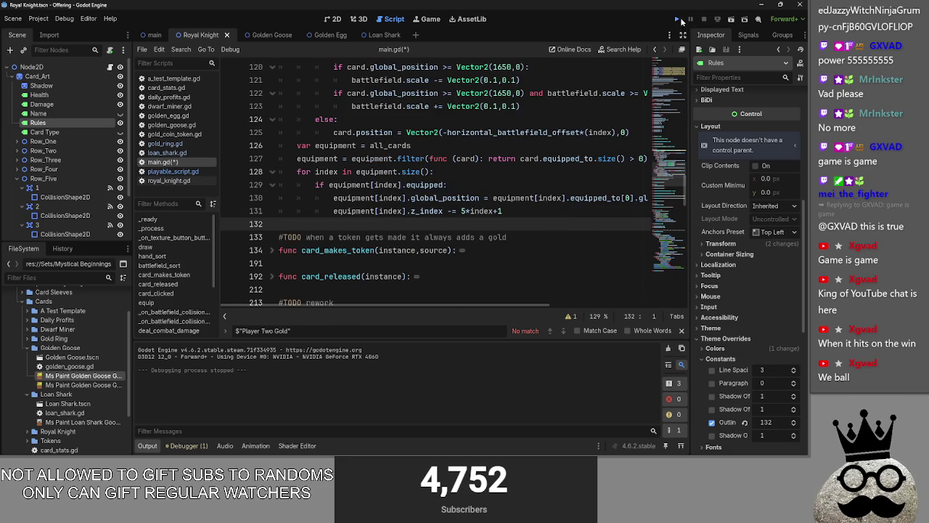
Step: Run the game, review the equipment code on lines 126–131, then switch to the running game
{"action": "left_click", "coordinate": [678, 20]}
{"action": "key", "text": "alt+Tab"}
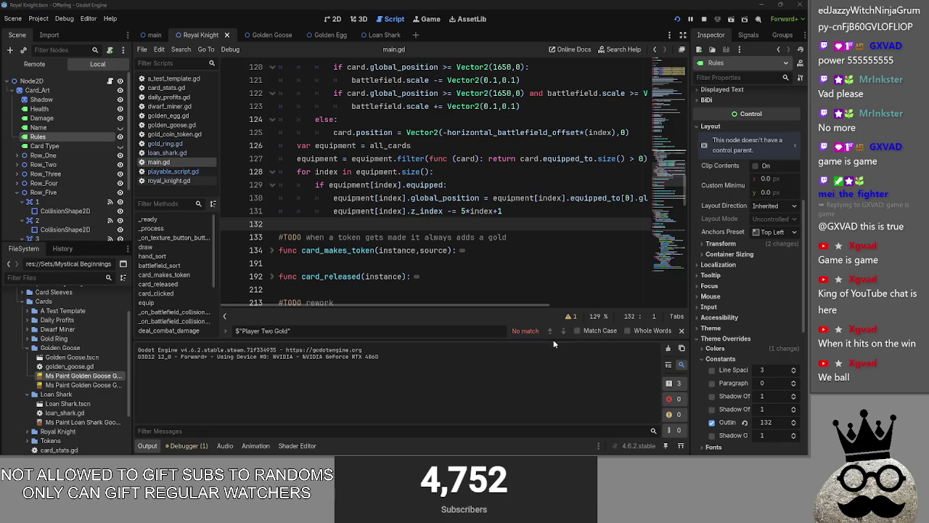
{"action": "key", "text": "alt+Tab"}
{"action": "key", "text": "alt+Tab"}
{"action": "mouse_move", "coordinate": [530, 218]}
{"action": "left_mouse_down"}
{"action": "mouse_move", "coordinate": [290, 185]}
{"action": "mouse_move", "coordinate": [283, 132]}
{"action": "mouse_move", "coordinate": [392, 211]}
{"action": "mouse_move", "coordinate": [251, 150]}
{"action": "left_mouse_up"}
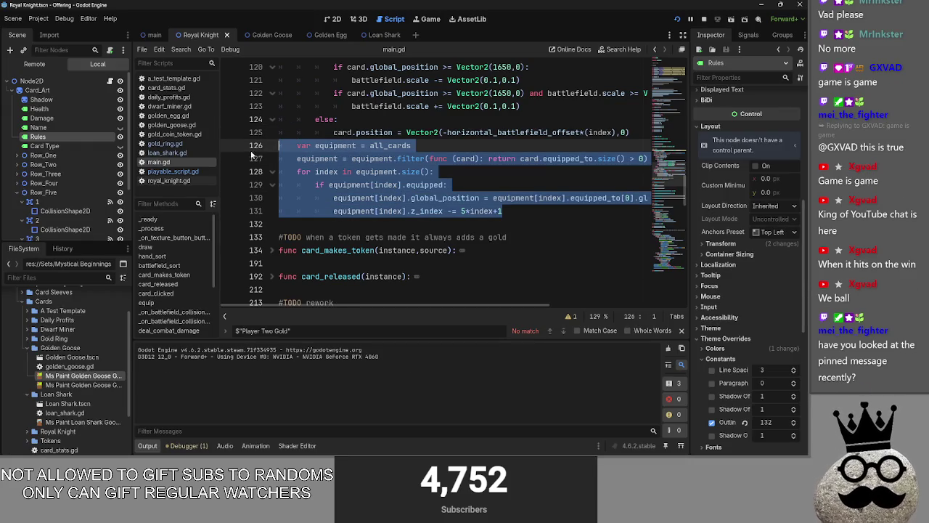
{"action": "mouse_move", "coordinate": [558, 218]}
{"action": "left_mouse_down"}
{"action": "mouse_move", "coordinate": [323, 197]}
{"action": "mouse_move", "coordinate": [276, 158]}
{"action": "mouse_move", "coordinate": [279, 145]}
{"action": "left_mouse_up"}
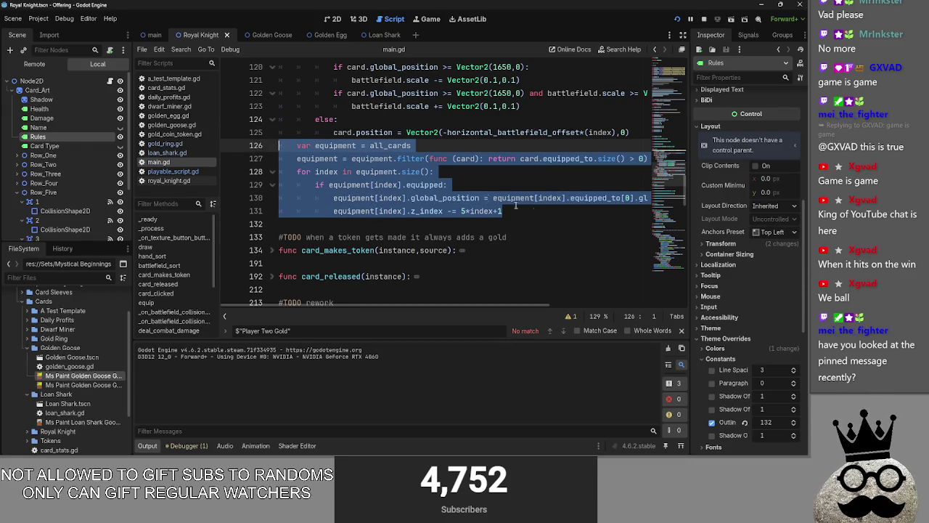
{"action": "left_click", "coordinate": [551, 213]}
{"action": "key", "text": "alt+Tab"}
{"action": "key", "text": "alt+Tab"}
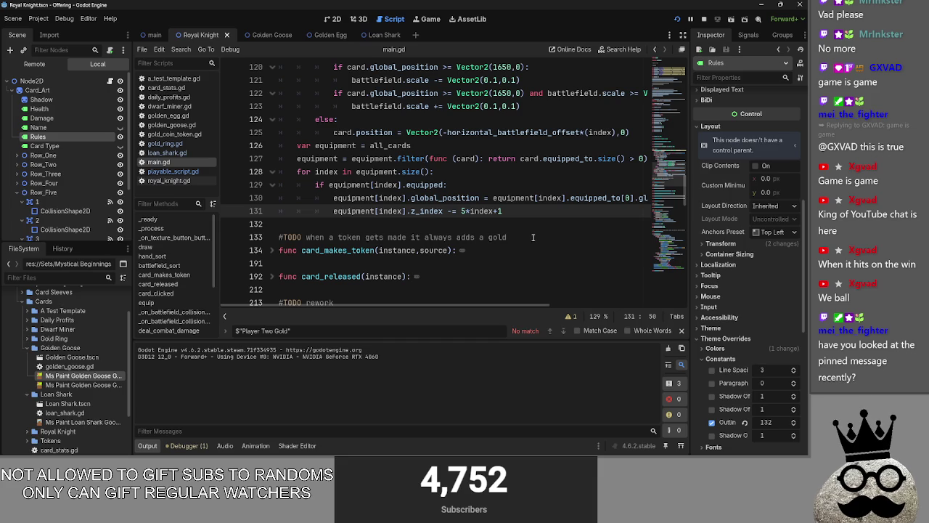
{"action": "key", "text": "alt+Tab"}
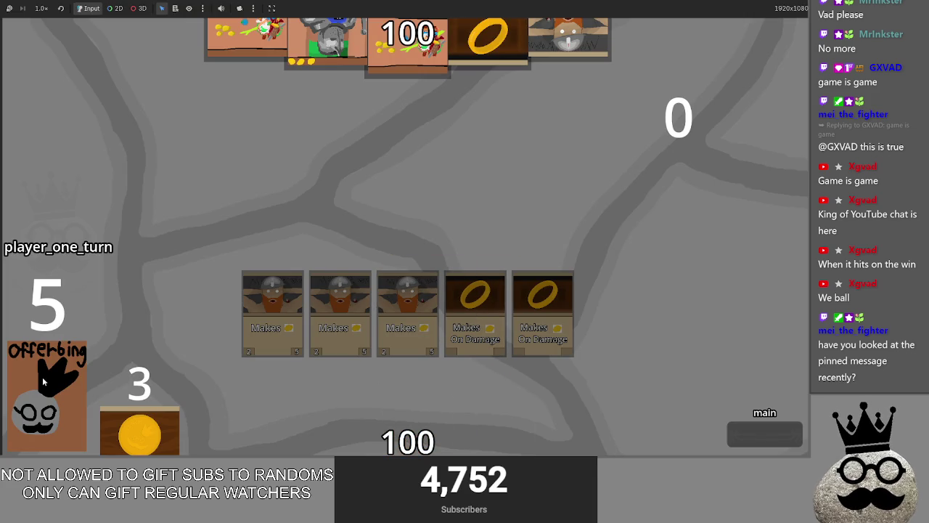
Step: Play more ring and dwarf cards onto player one's board, advance to main_two, then switch to the Twitch clip
{"action": "left_click", "coordinate": [43, 376]}
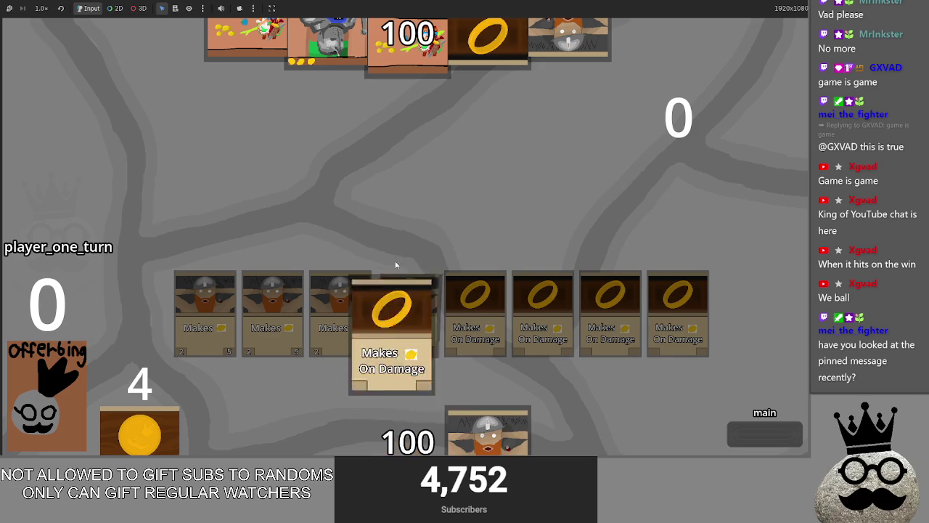
{"action": "left_click", "coordinate": [756, 436]}
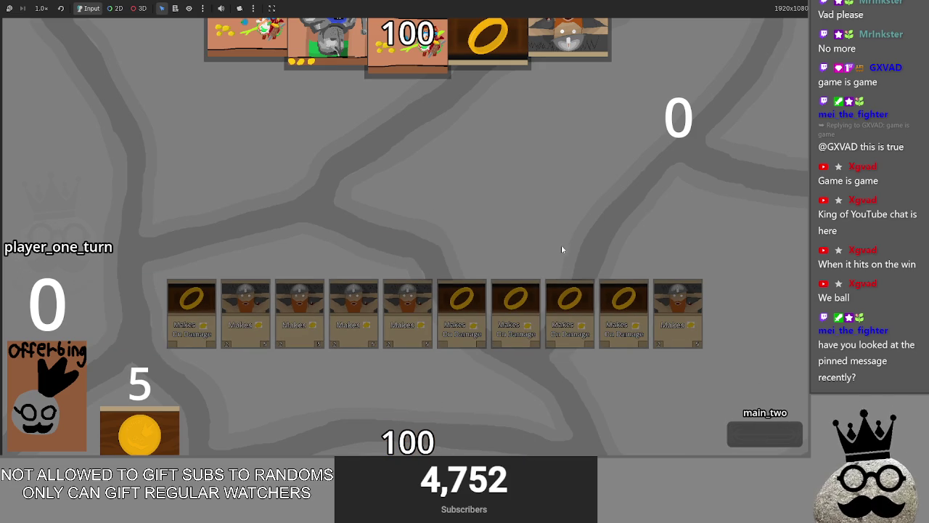
{"action": "key", "text": "alt+Tab"}
{"action": "key", "text": "alt+Tab"}
{"action": "key", "text": "alt+Tab"}
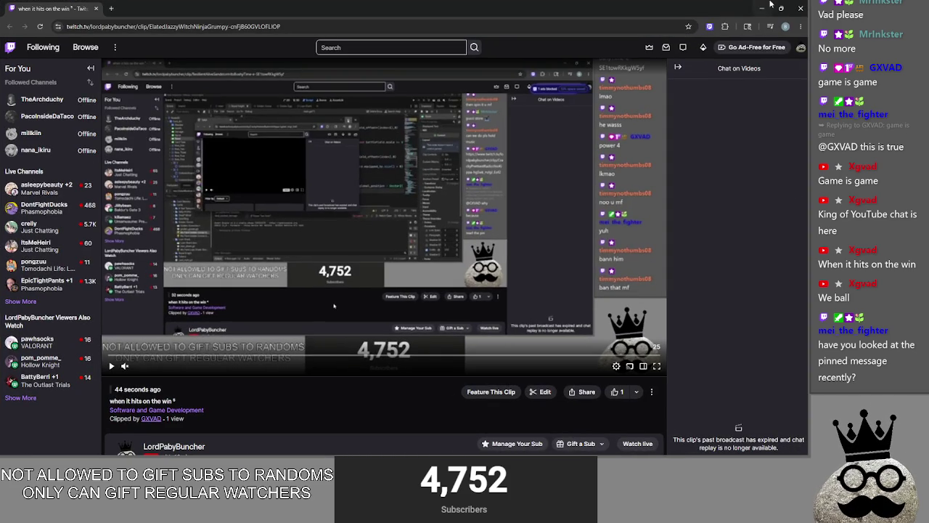
Step: Minimize the Chrome window showing the Twitch clip and return to the card game on main_two
{"action": "left_click", "coordinate": [764, 5]}
{"action": "key", "text": "alt+Tab"}
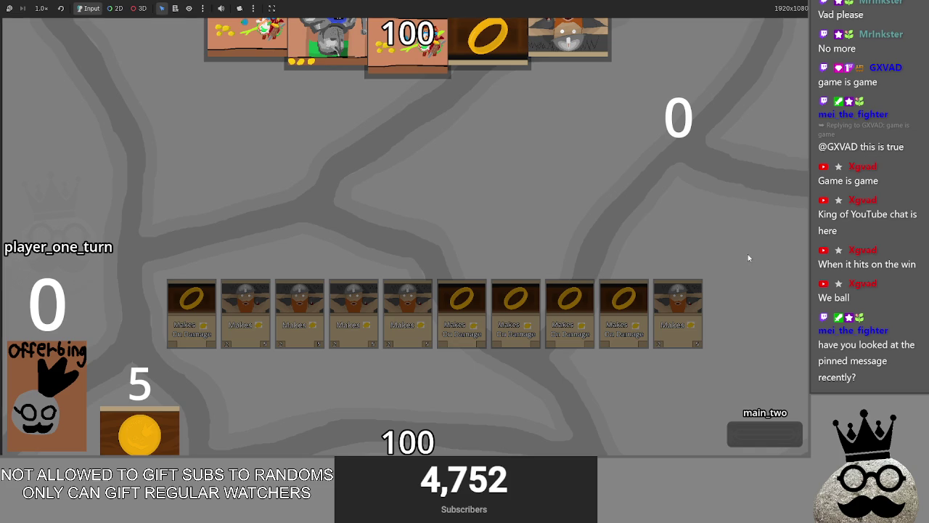
Step: Pass the turn to player two, sort the battlefield so rings stack beneath dwarves, then stop the game
{"action": "left_click", "coordinate": [758, 432]}
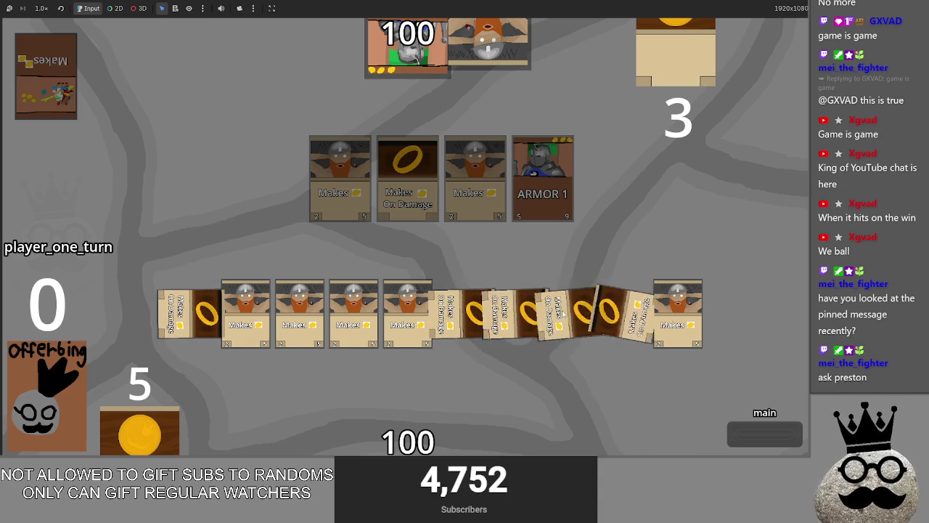
{"action": "left_click", "coordinate": [681, 246]}
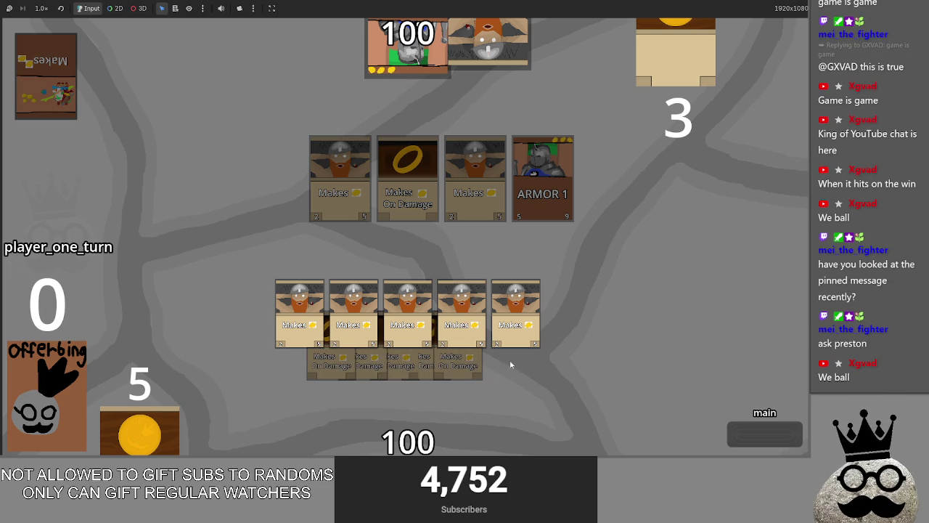
{"action": "key", "text": "F8"}
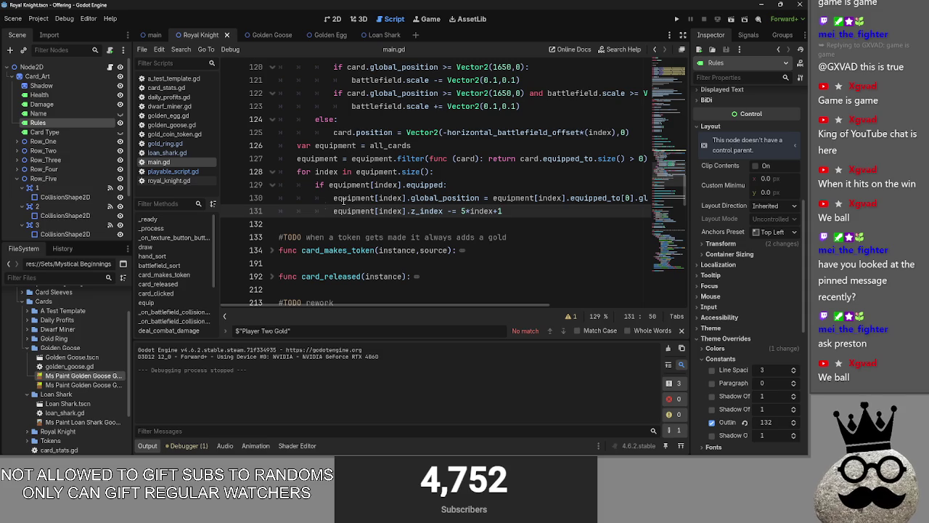
Step: Try a 0 vertical equipment offset on line 130, revert it to -75, then switch to the YouTube search
{"action": "scroll", "coordinate": [245, 214], "scroll_direction": "up", "scroll_amount": 4}
{"action": "scroll", "coordinate": [550, 249], "scroll_direction": "down", "scroll_amount": 4}
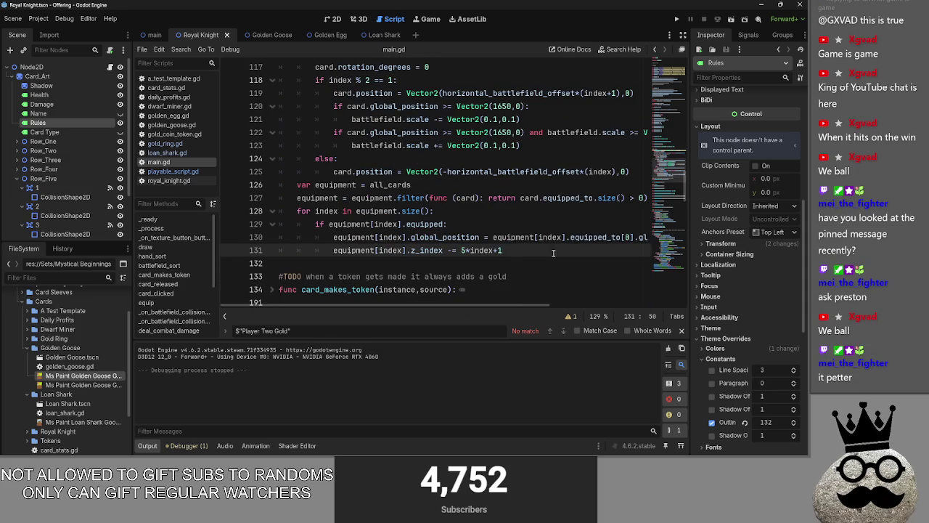
{"action": "scroll", "coordinate": [511, 293], "scroll_direction": "right", "scroll_amount": 5}
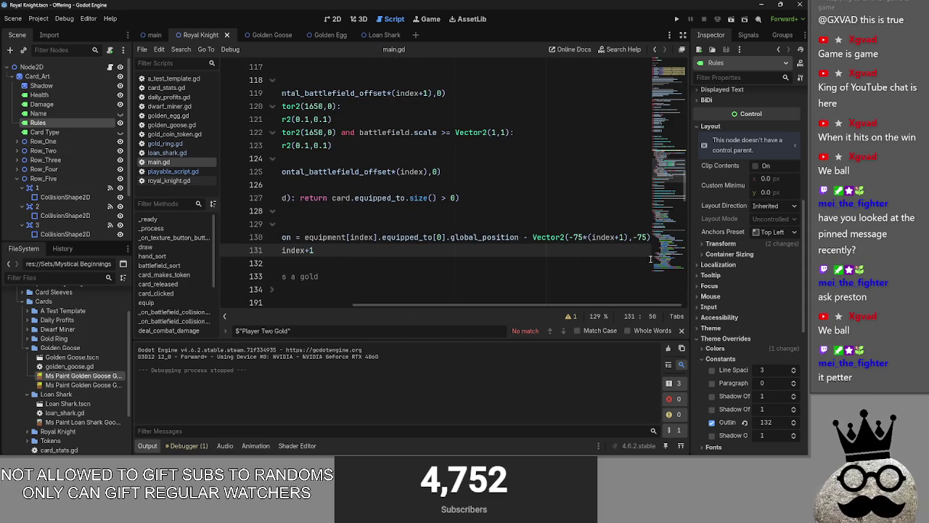
{"action": "double_click", "coordinate": [640, 238]}
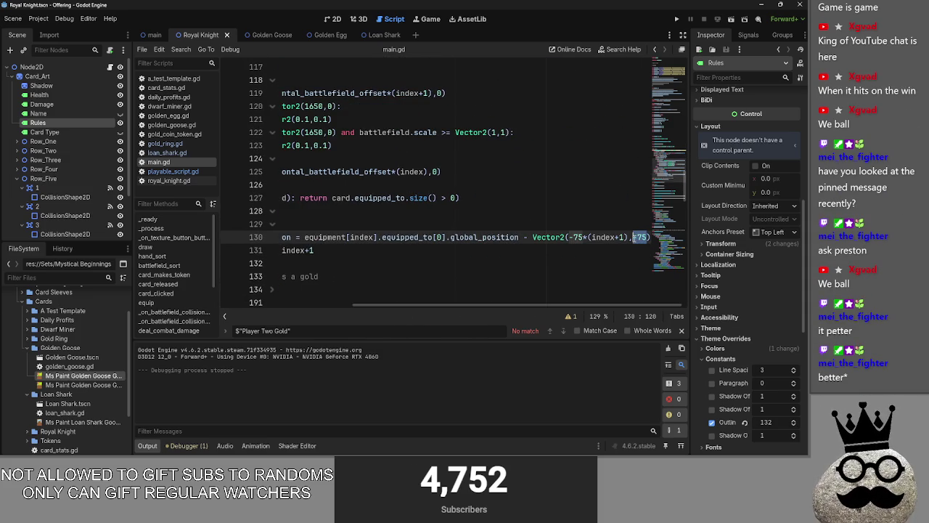
{"action": "type", "text": "0"}
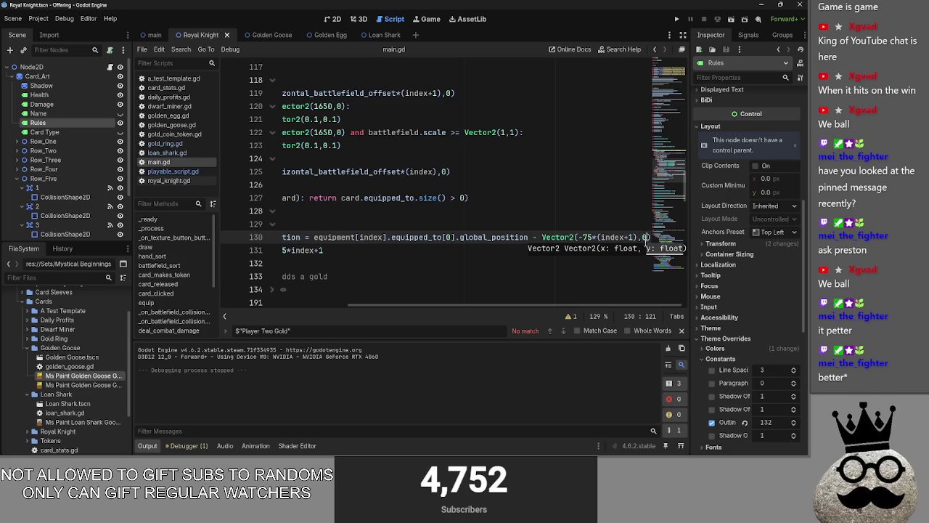
{"action": "left_click", "coordinate": [645, 238]}
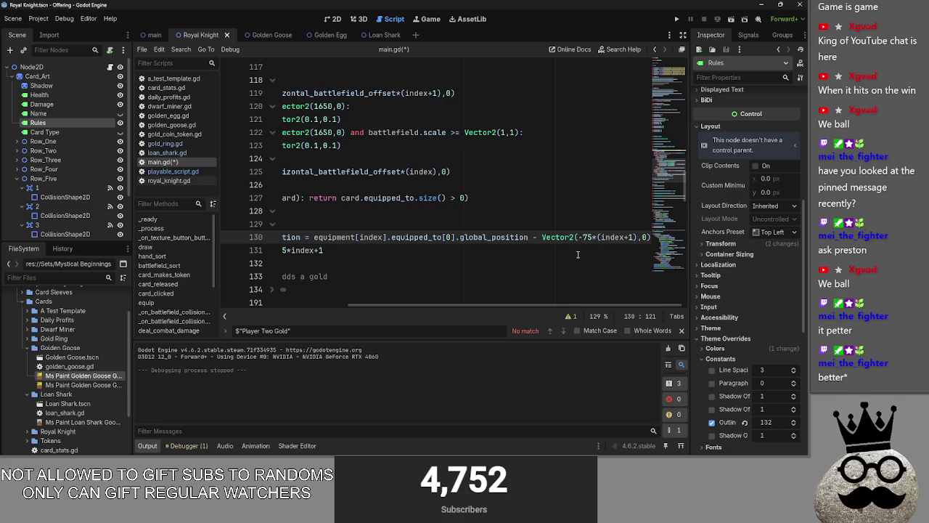
{"action": "key", "text": "ctrl+z"}
{"action": "key", "text": "ctrl+z"}
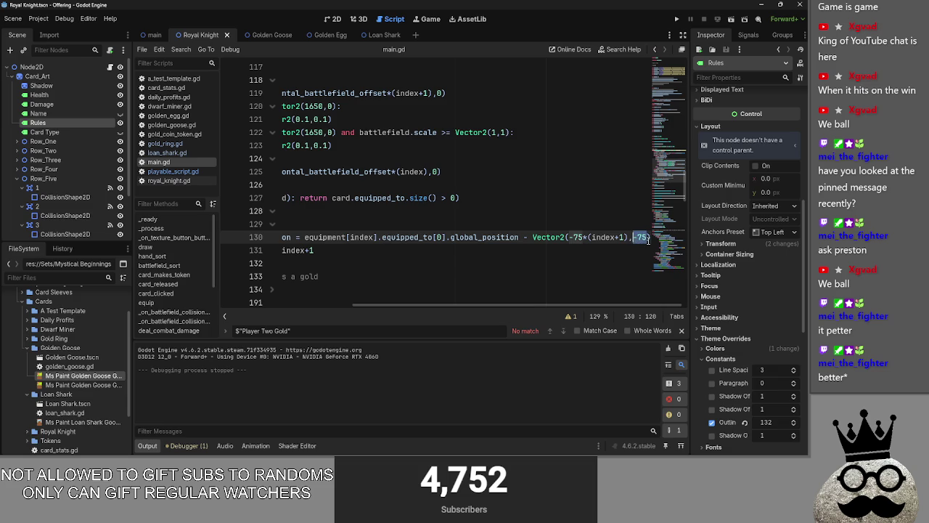
{"action": "left_click", "coordinate": [645, 238]}
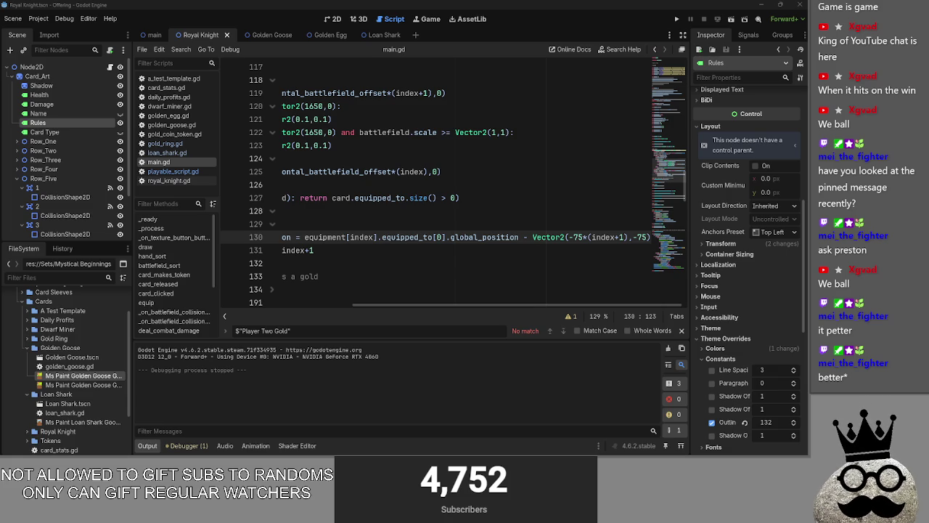
{"action": "key", "text": "alt+Tab"}
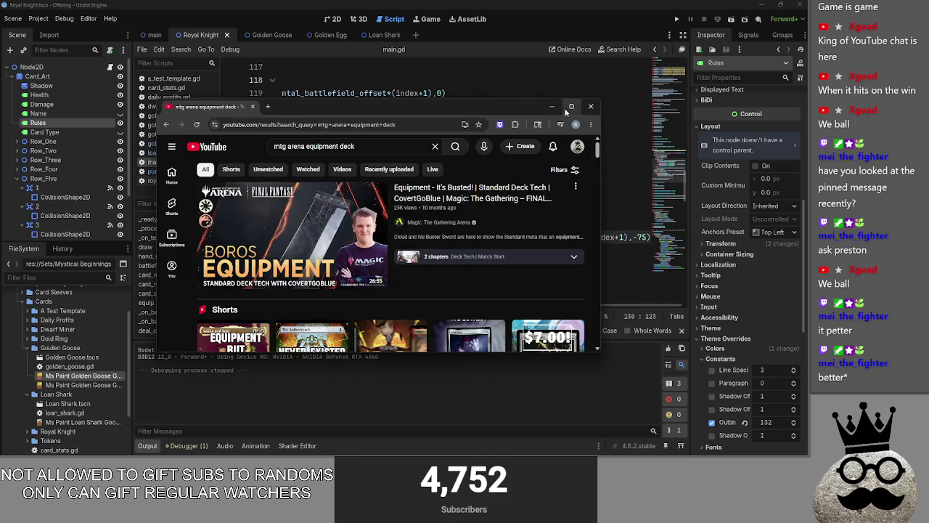
Step: Maximize the browser and play the Boros "Equipment - It's Busted!" deck tech video
{"action": "key", "text": "super+Up"}
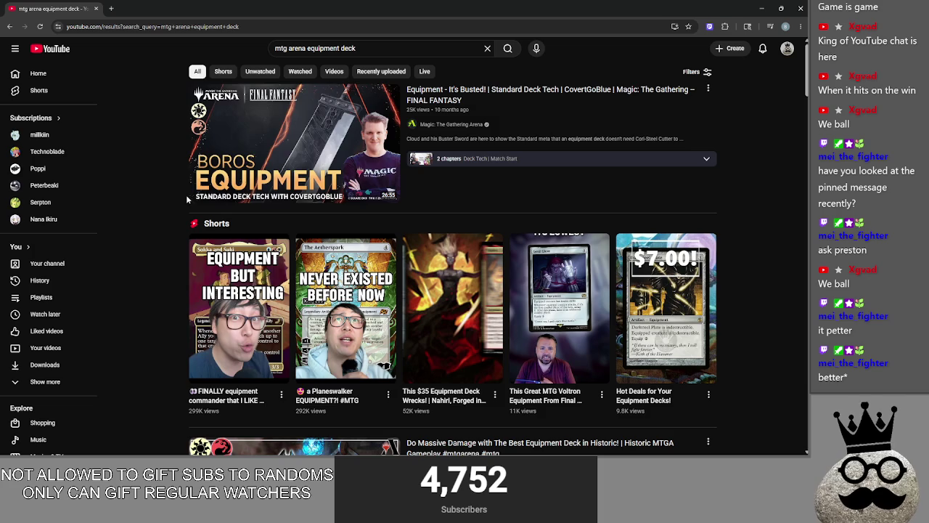
{"action": "left_click", "coordinate": [497, 167]}
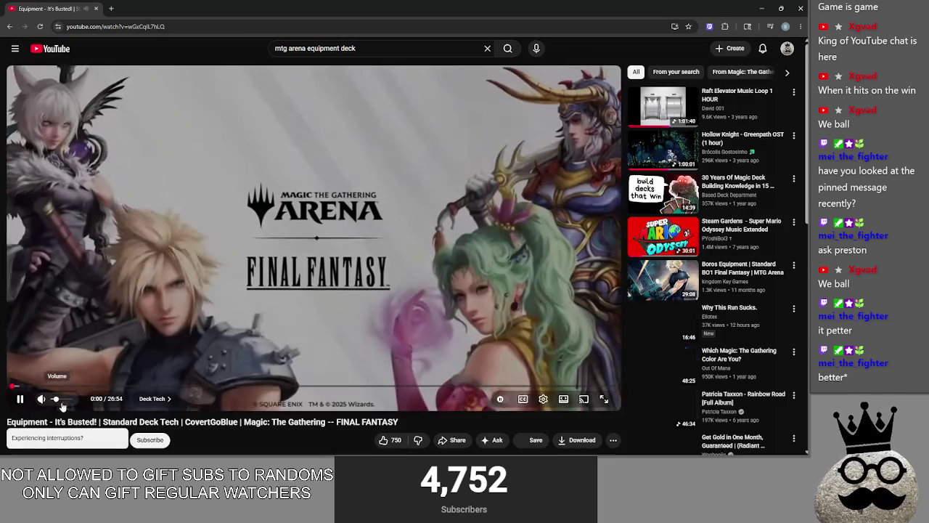
{"action": "scroll", "coordinate": [317, 427], "scroll_direction": "down", "scroll_amount": 3}
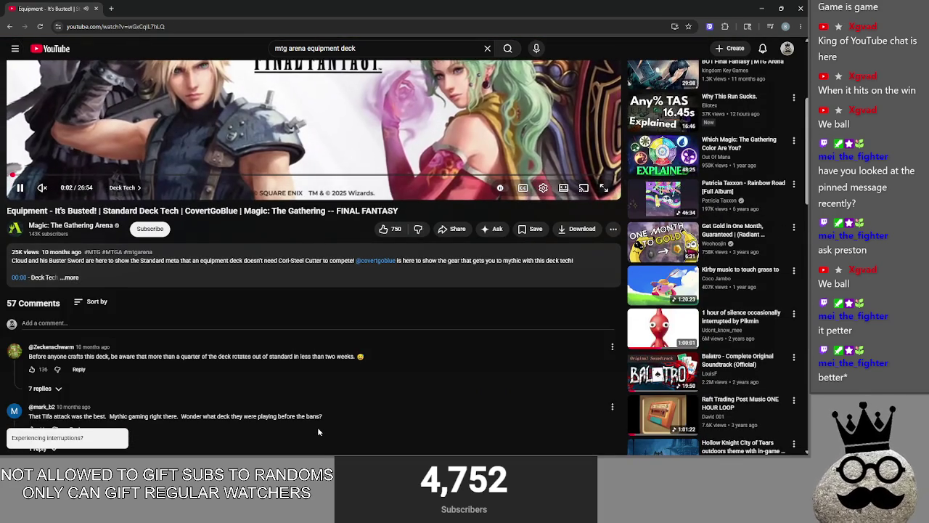
{"action": "scroll", "coordinate": [333, 327], "scroll_direction": "up", "scroll_amount": 1}
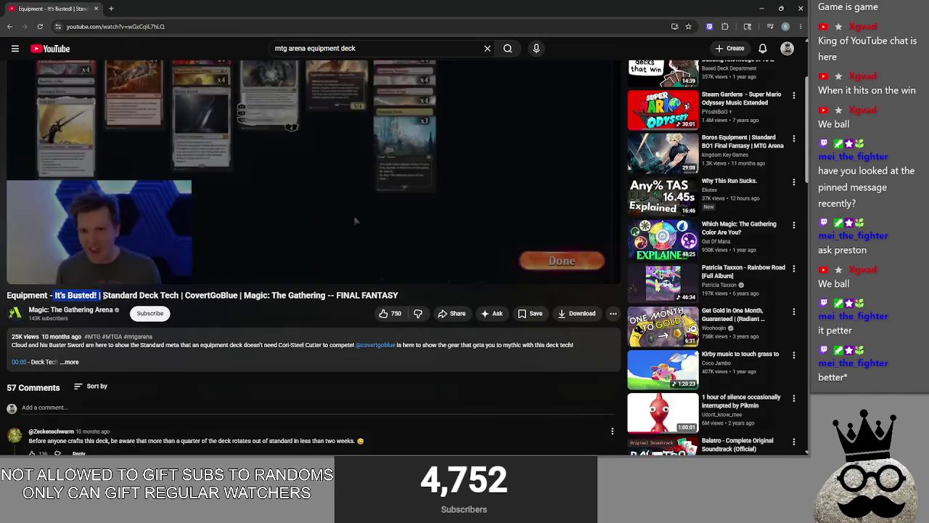
{"action": "scroll", "coordinate": [312, 254], "scroll_direction": "up", "scroll_amount": 2}
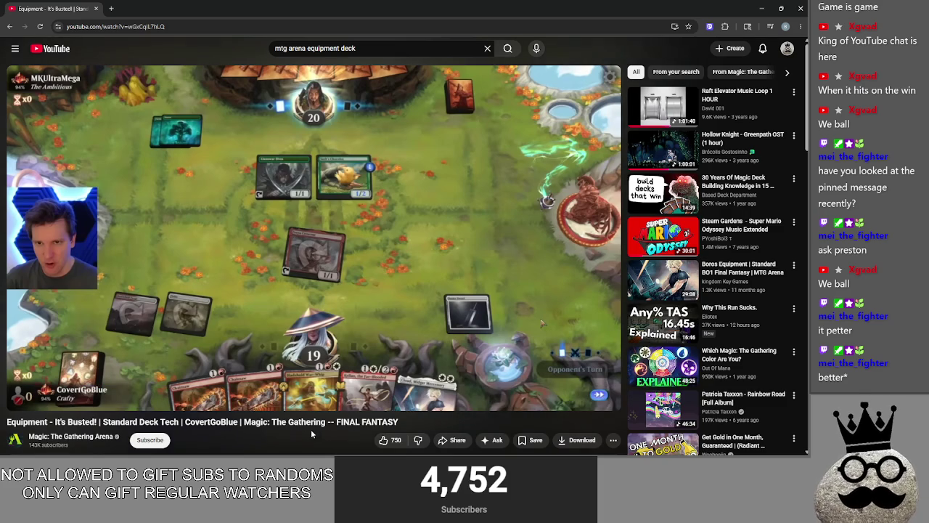
{"action": "key", "text": "alt+Tab"}
{"action": "key", "text": "Tab"}
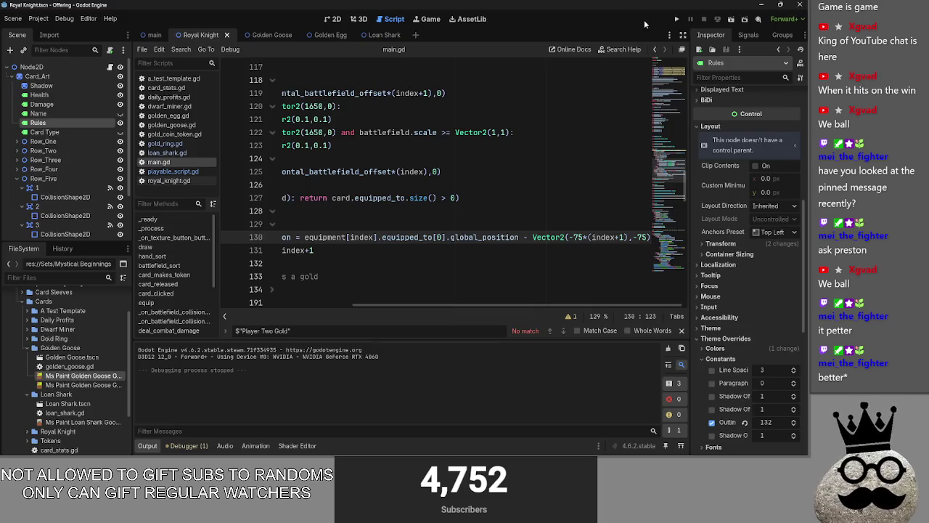
Step: Run the card game, stop it, and resume the MTG Arena reference video on YouTube
{"action": "left_click", "coordinate": [676, 19]}
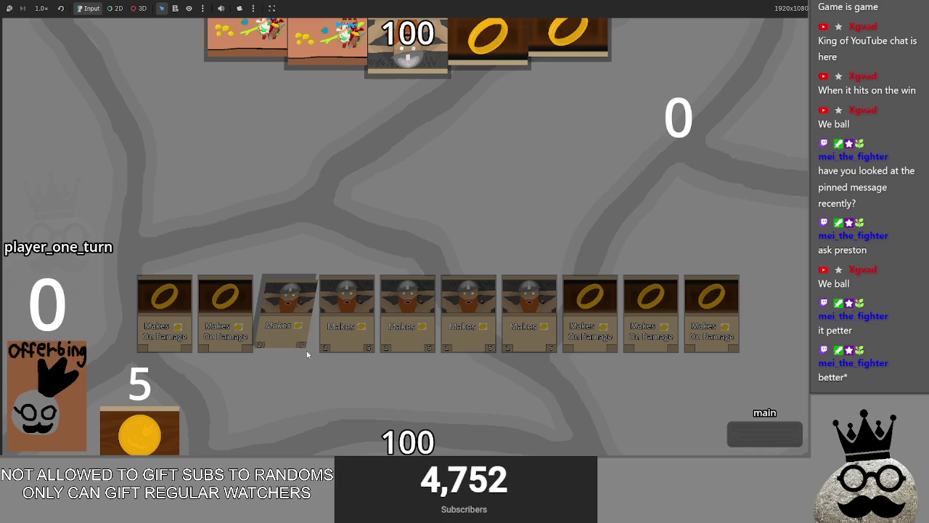
{"action": "key", "text": "F8"}
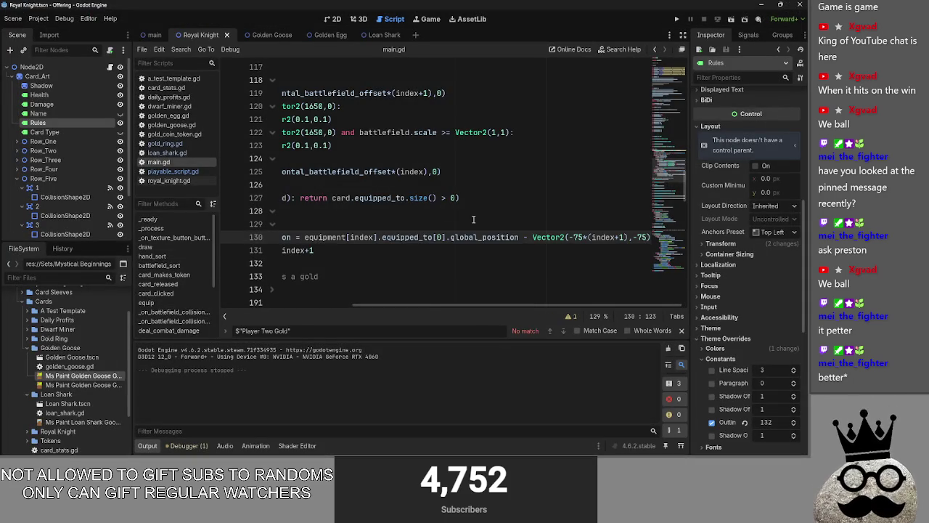
{"action": "key", "text": "alt+Tab"}
{"action": "key", "text": "Tab"}
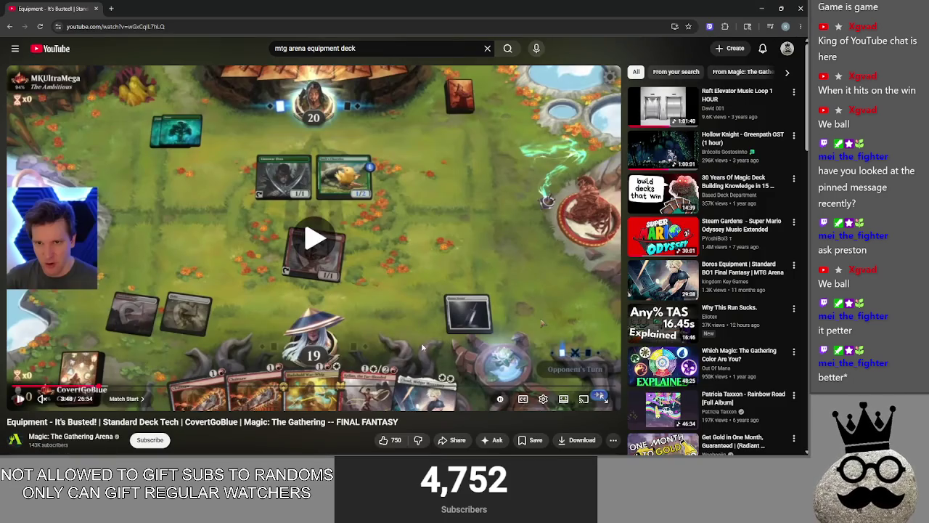
{"action": "left_click", "coordinate": [423, 348]}
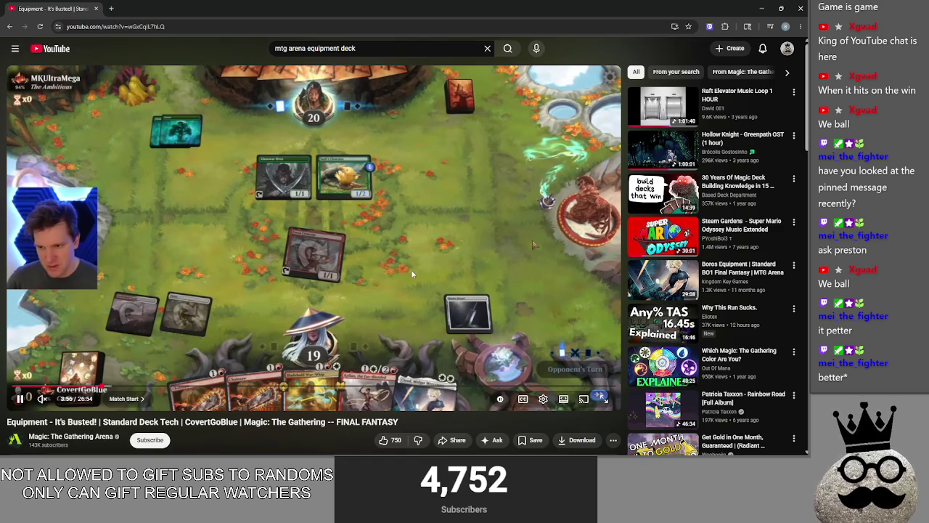
Step: Relaunch the card game project from the Godot editor
{"action": "key", "text": "alt+Tab"}
{"action": "left_click", "coordinate": [676, 19]}
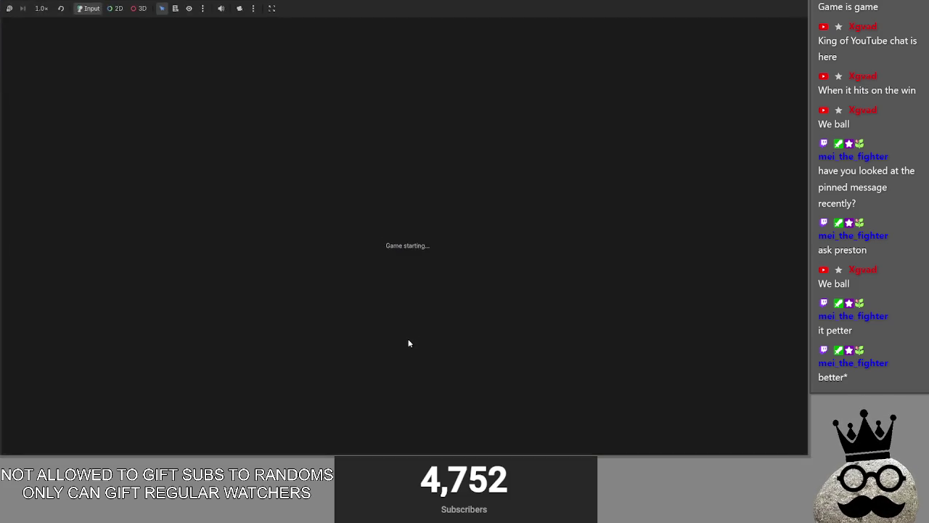
{"action": "key", "text": "alt+Tab"}
{"action": "key", "text": "alt+Tab"}
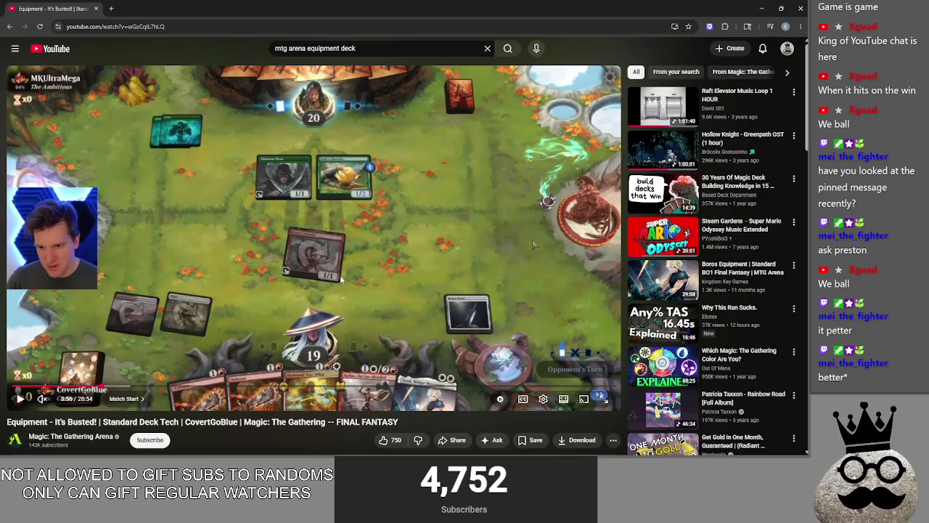
Step: Return from the game to the browser and resume the MTG Arena deck video, dismissing its context menu
{"action": "key", "text": "alt+Tab"}
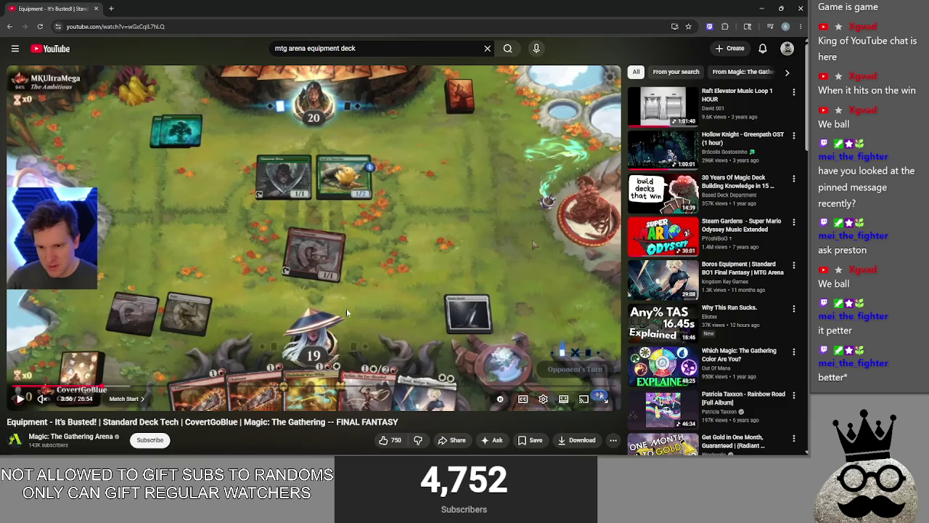
{"action": "key", "text": "alt+Tab"}
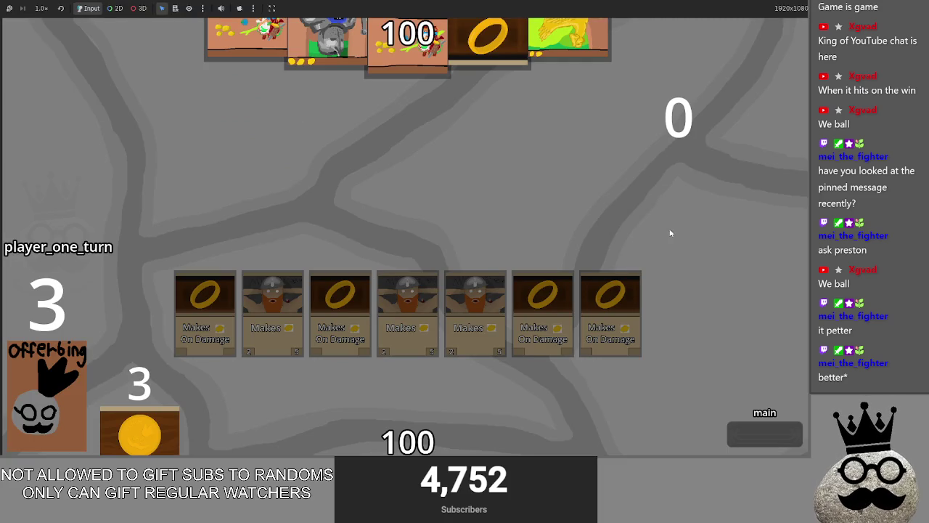
{"action": "key", "text": "alt+Tab"}
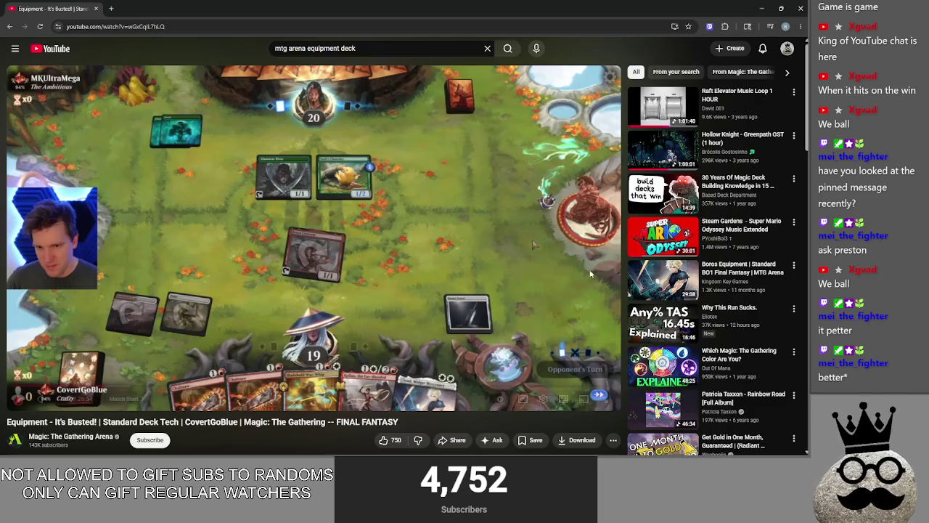
{"action": "left_click", "coordinate": [379, 279]}
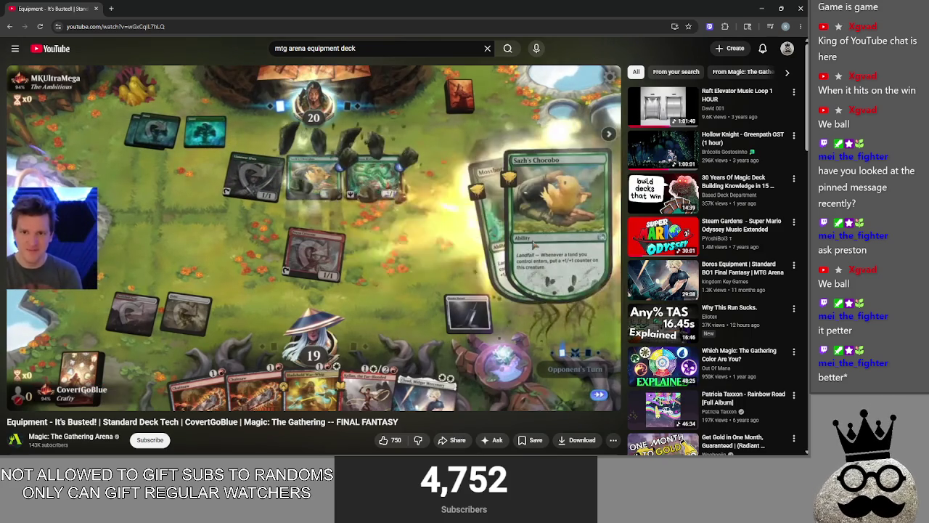
{"action": "right_click", "coordinate": [534, 246]}
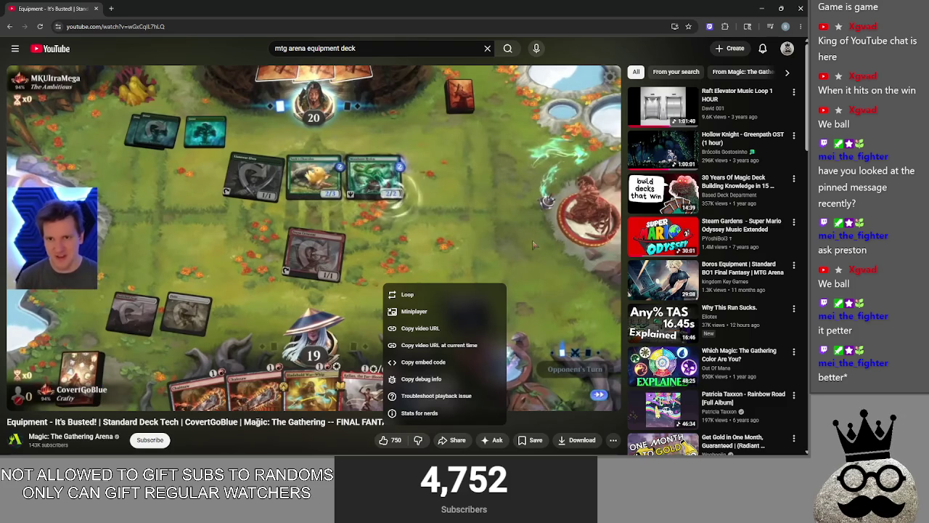
{"action": "left_click", "coordinate": [533, 245]}
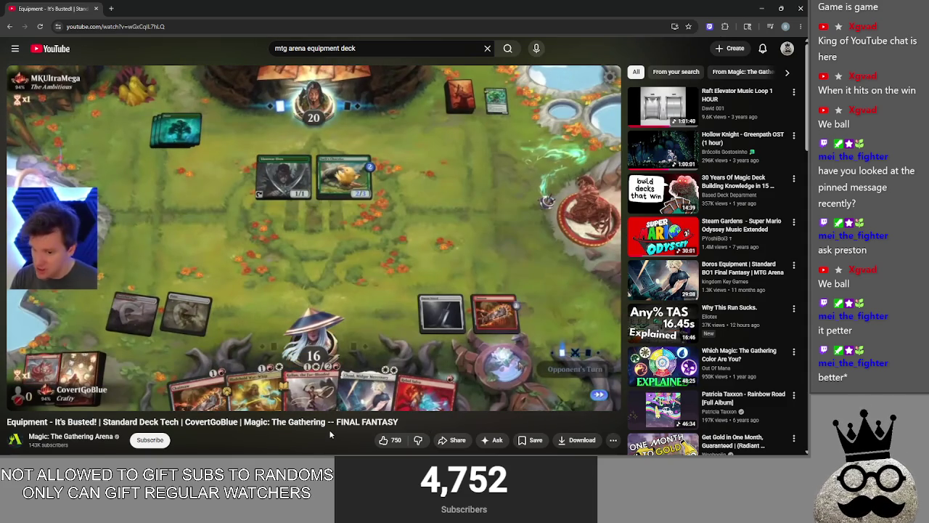
{"action": "key", "text": "l"}
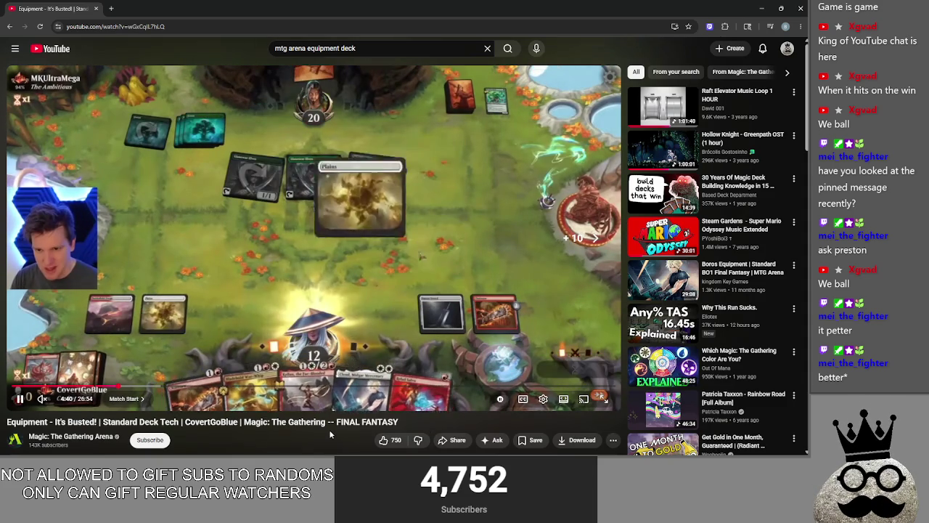
Step: Seek the MTG Arena video forward to later equipment turns, pause on the board, then resume
{"action": "key", "text": "l"}
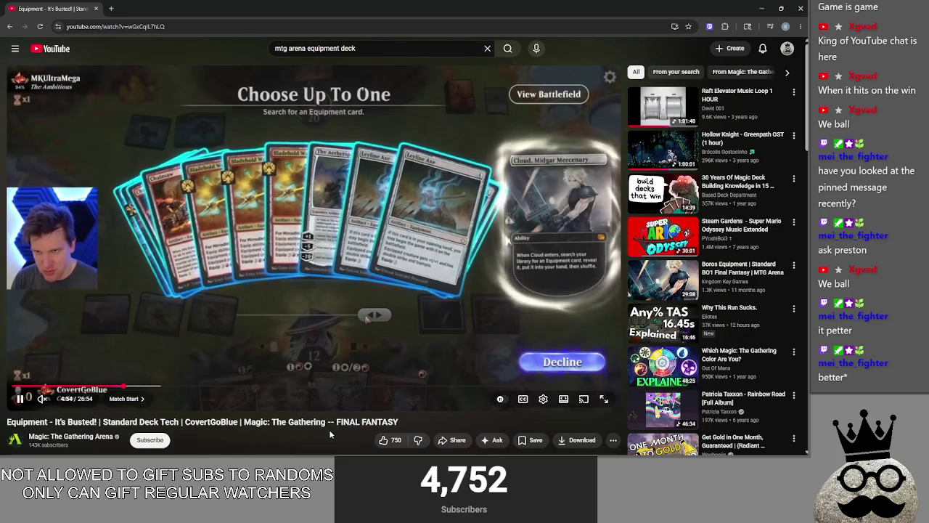
{"action": "key", "text": "l"}
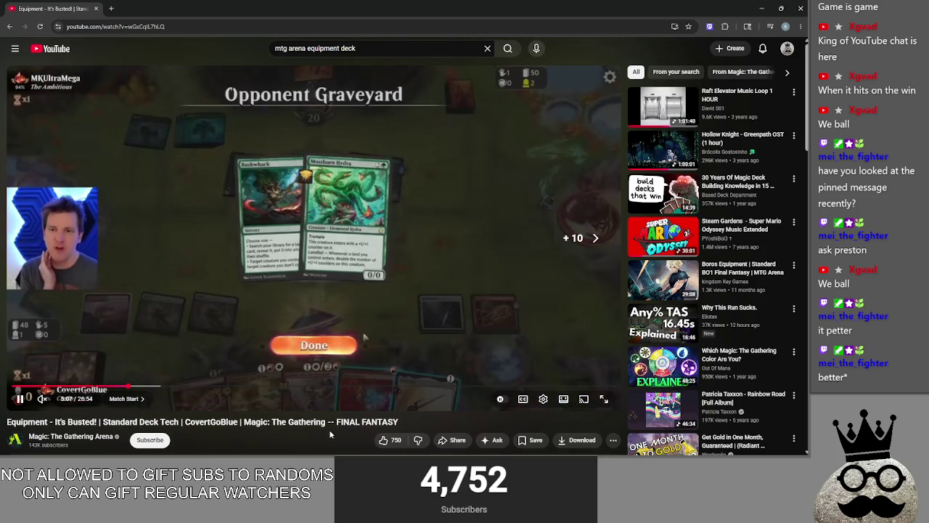
{"action": "key", "text": "l"}
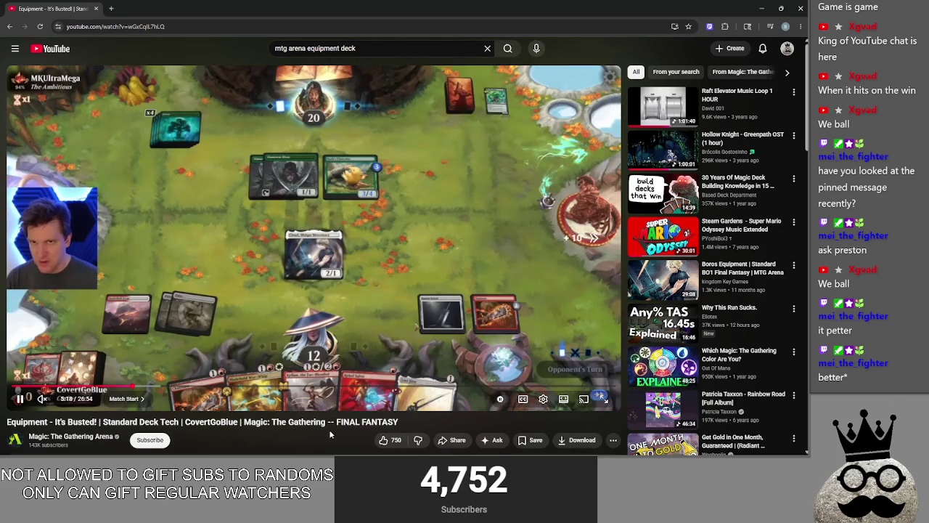
{"action": "key", "text": "Right"}
{"action": "key", "text": "Right"}
{"action": "key", "text": "Right"}
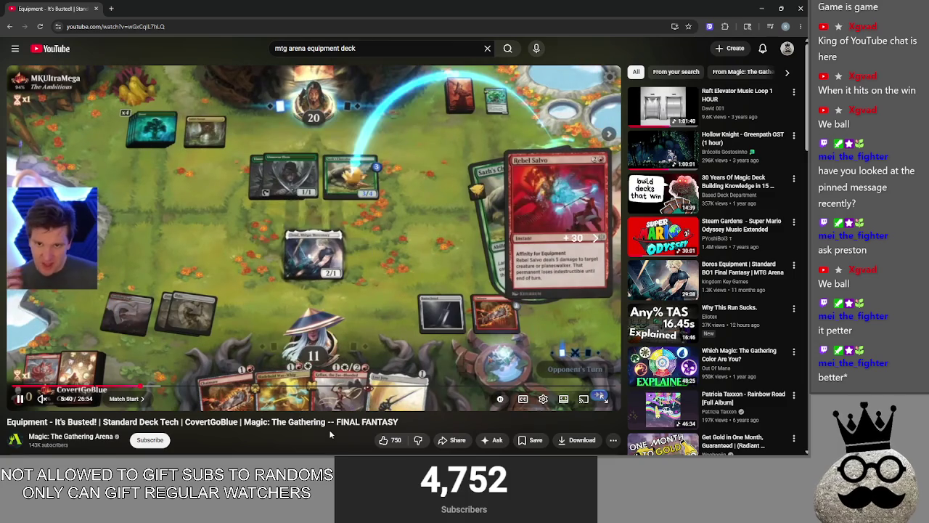
{"action": "key", "text": "Right"}
{"action": "key", "text": "Right"}
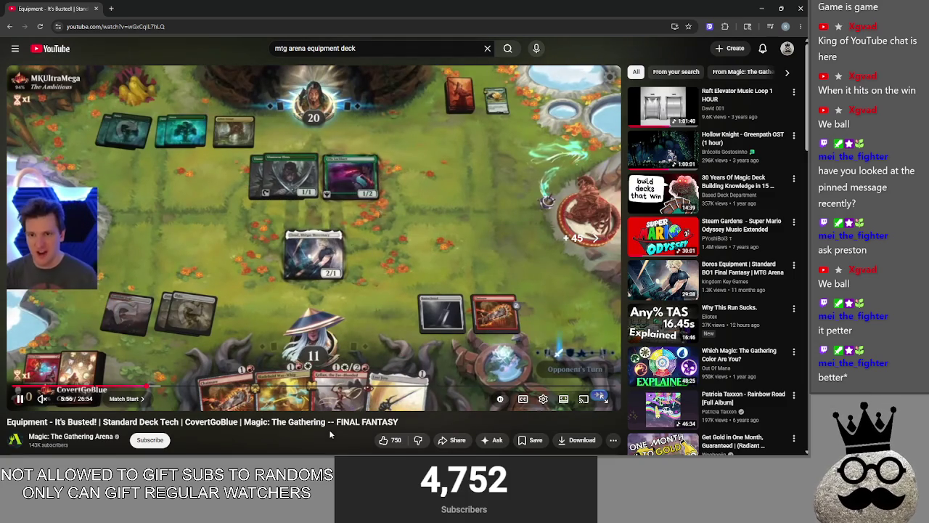
{"action": "left_click", "coordinate": [408, 259]}
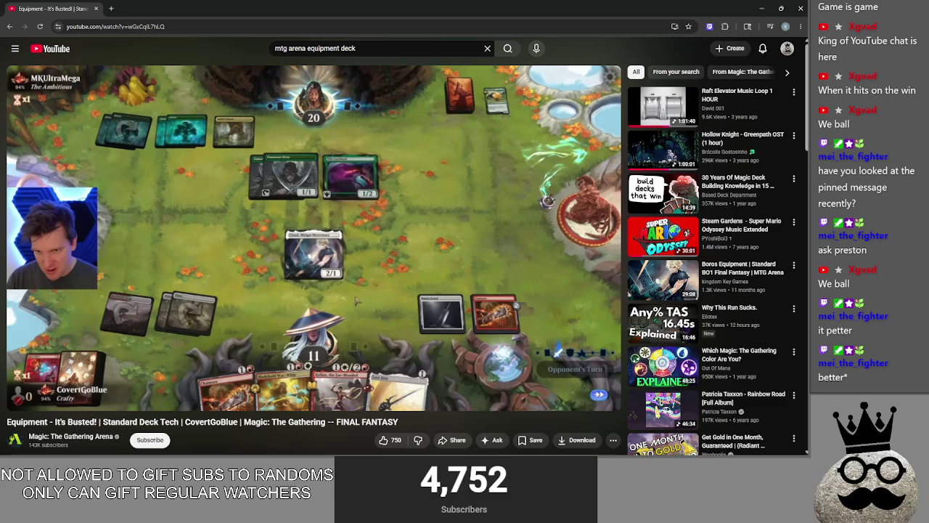
{"action": "left_click", "coordinate": [348, 213]}
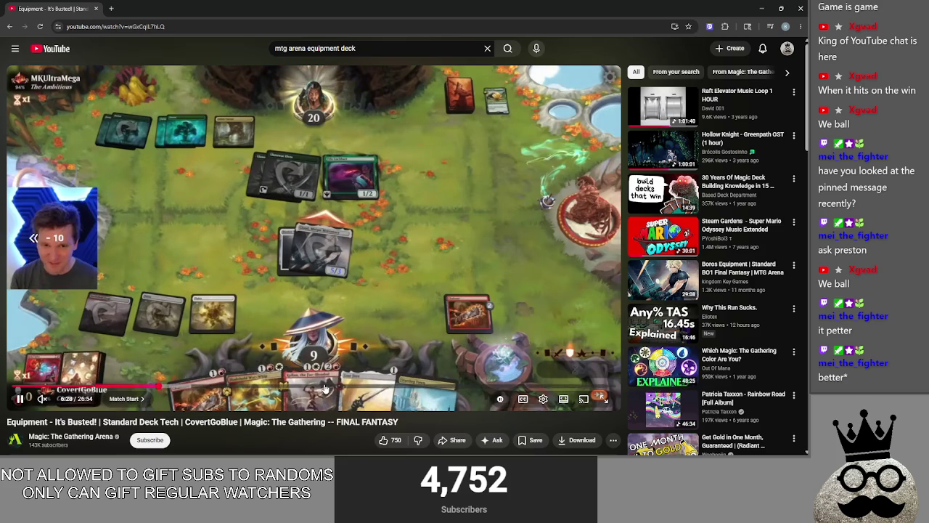
Step: Rewind the MTG Arena video, pausing to study the Buster Sword and Chainsaw cards
{"action": "key", "text": "Left"}
{"action": "key", "text": "Left"}
{"action": "key", "text": "Left"}
{"action": "key", "text": "Left"}
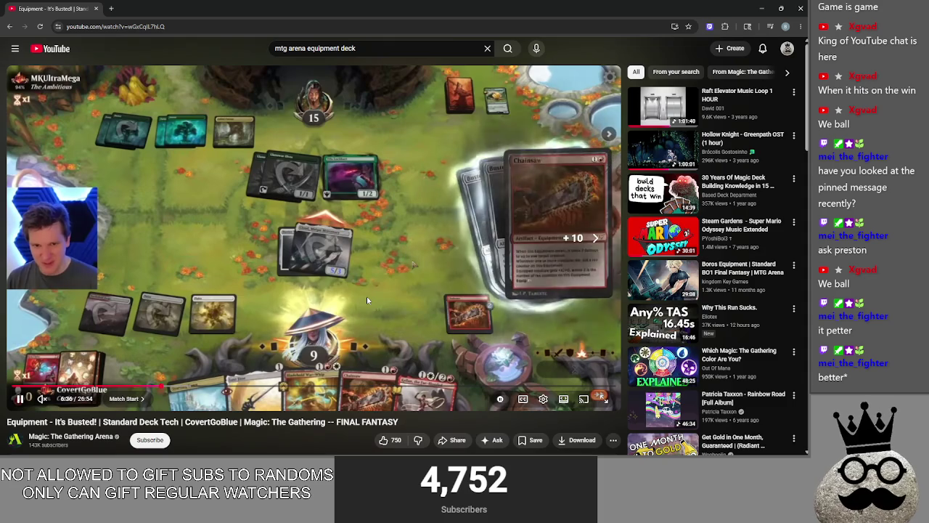
{"action": "key", "text": "Left"}
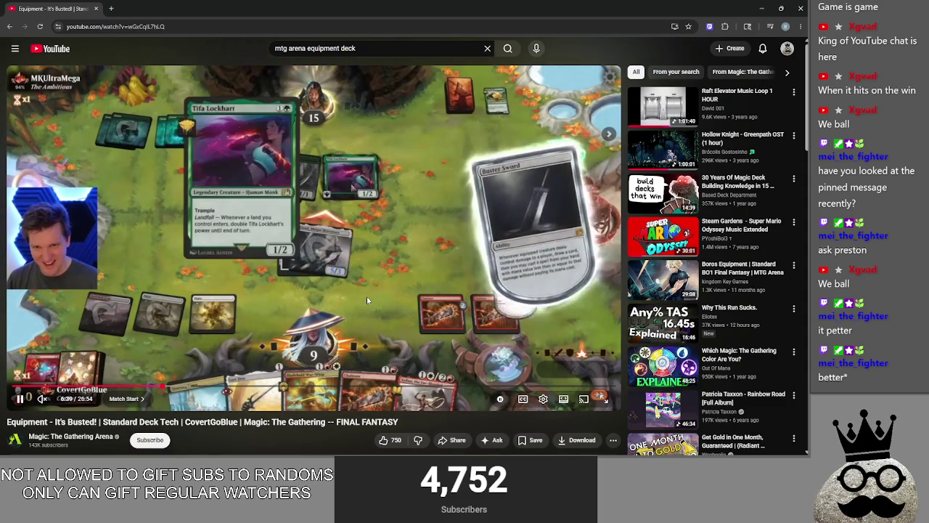
{"action": "key", "text": "Left"}
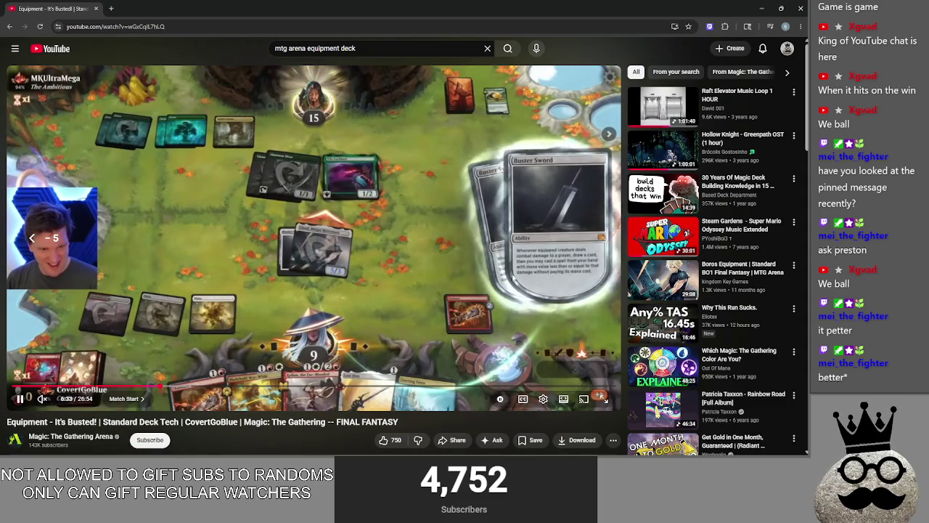
{"action": "left_click", "coordinate": [536, 276]}
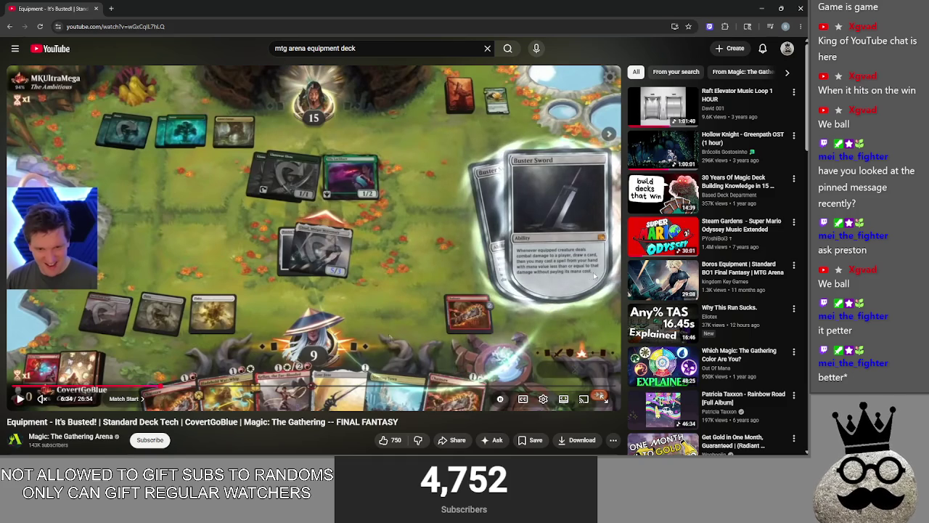
{"action": "left_click", "coordinate": [553, 280]}
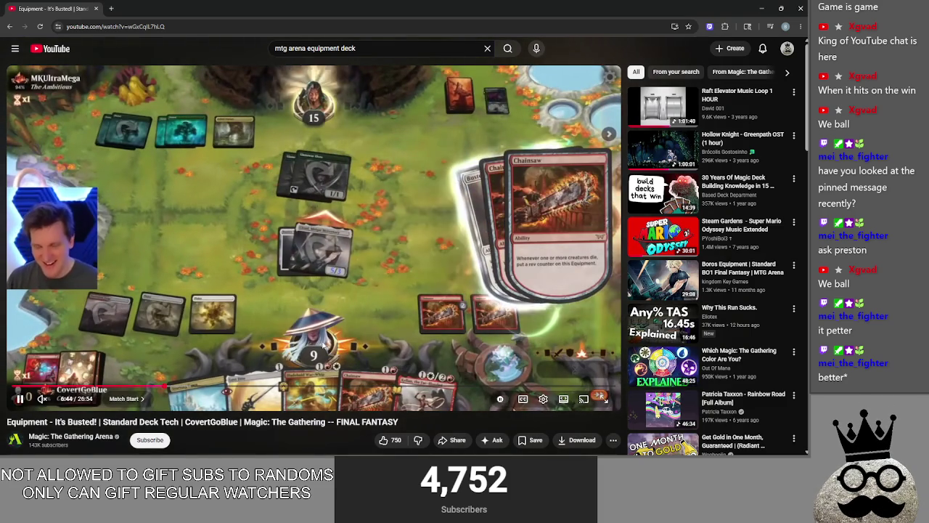
{"action": "left_click", "coordinate": [373, 278]}
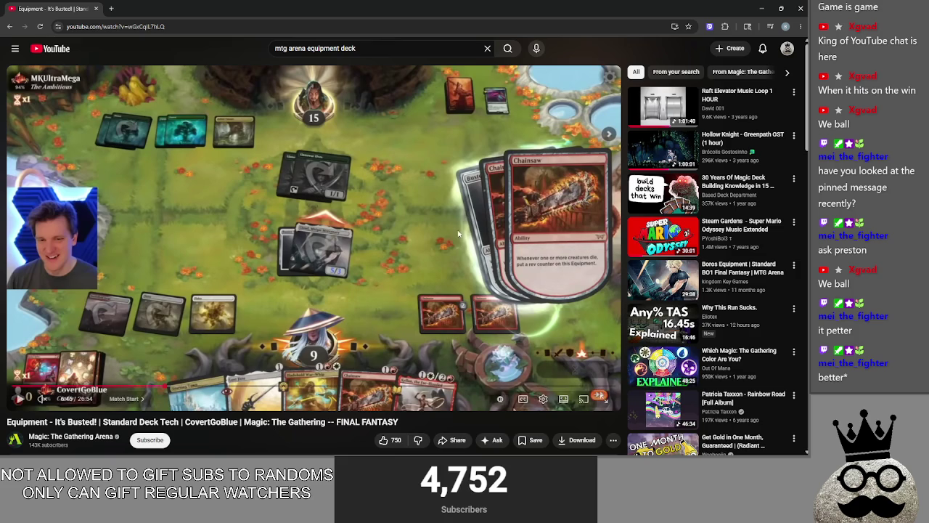
Step: Resume the video, pause on the Dire Flail equip, jump back ten seconds, and close the Start menu
{"action": "left_click", "coordinate": [245, 443]}
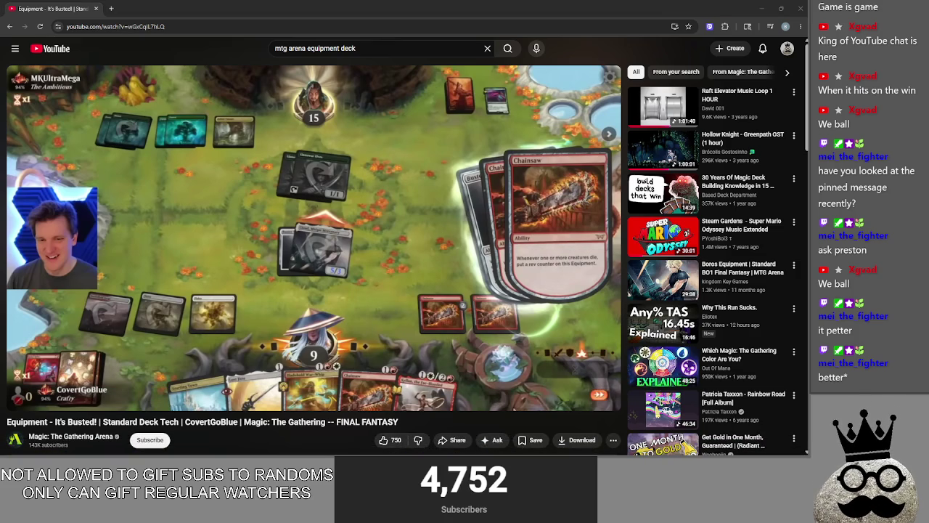
{"action": "left_click_drag", "start_coordinate": [314, 426], "coordinate": [72, 444]}
{"action": "left_click", "coordinate": [310, 313]}
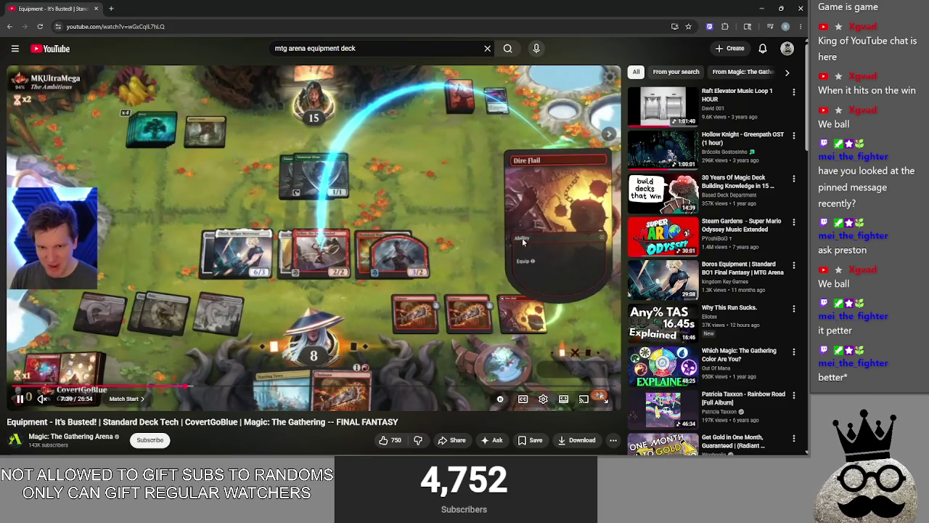
{"action": "left_click", "coordinate": [322, 274]}
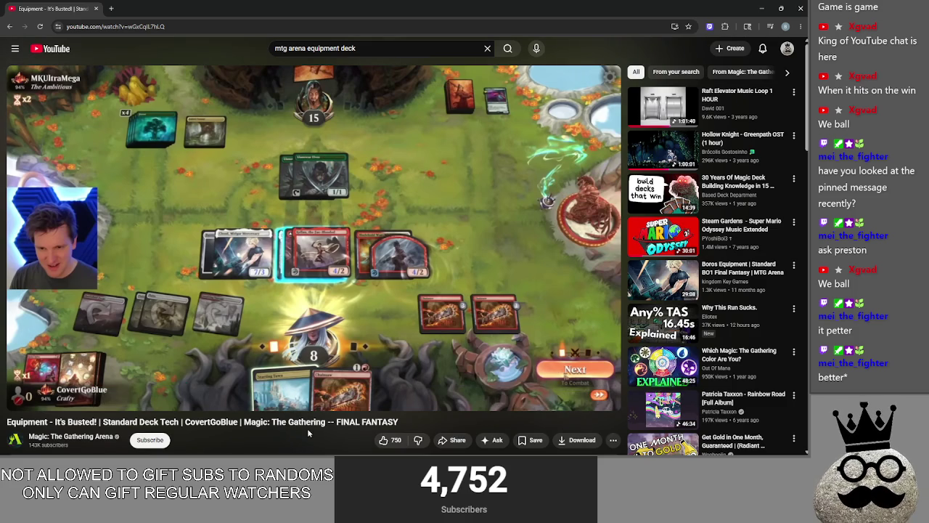
{"action": "key", "text": "j"}
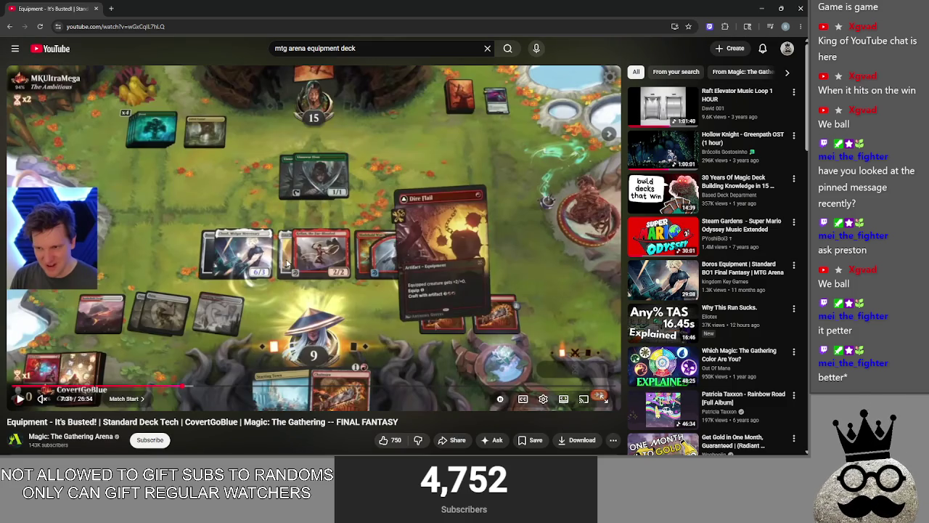
{"action": "key", "text": "super"}
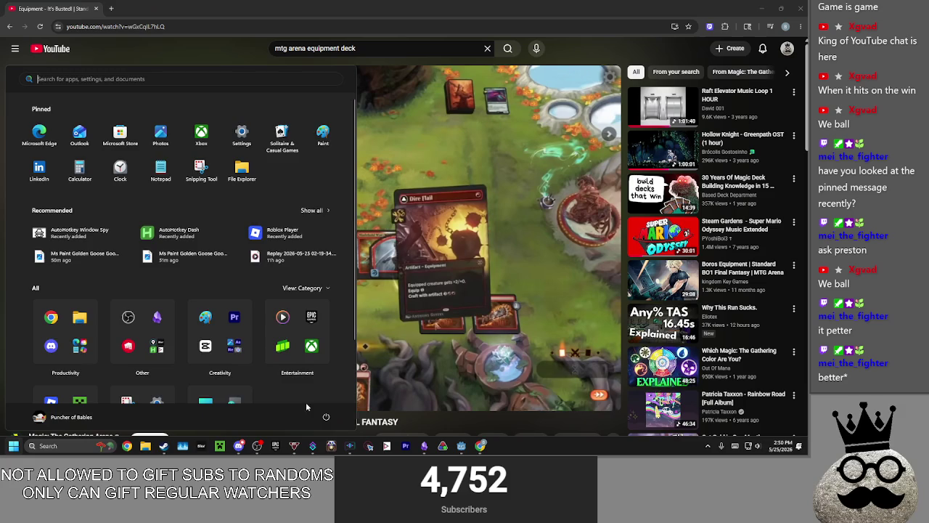
{"action": "left_click", "coordinate": [419, 416]}
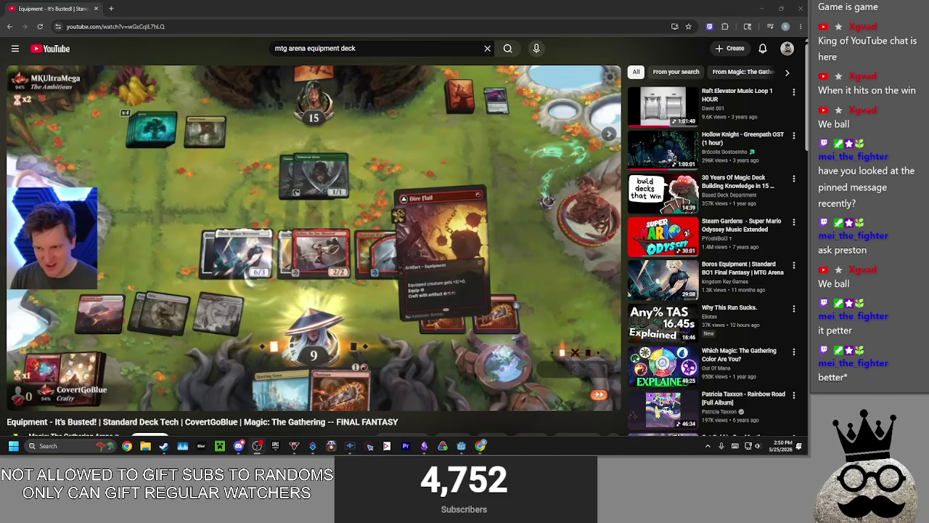
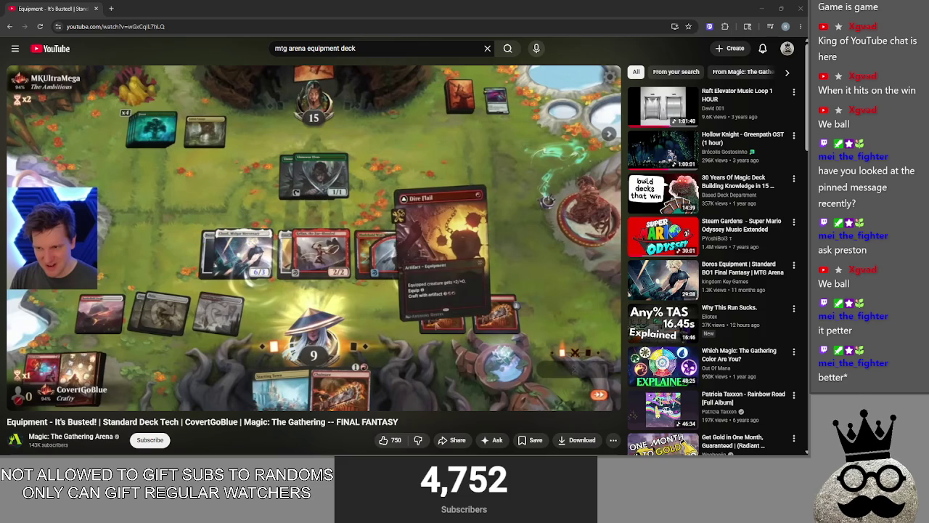
Step: Play and pause the deck-tech video, then jump ahead to the new match near 10:10
{"action": "left_click", "coordinate": [305, 243]}
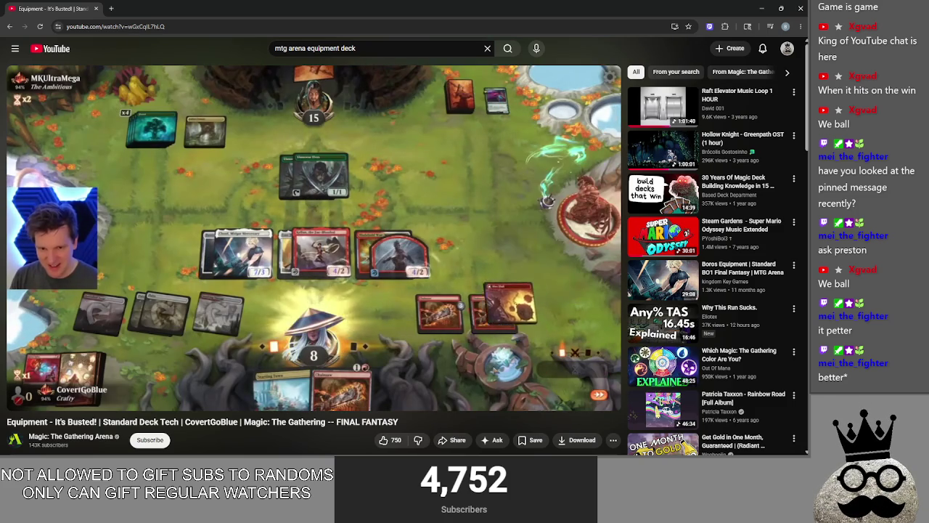
{"action": "key", "text": "space"}
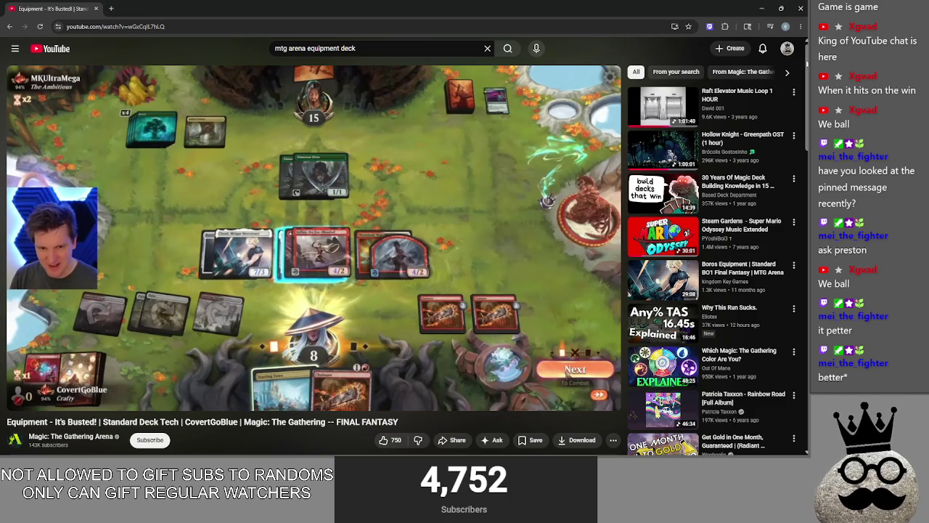
{"action": "key", "text": "alt+Tab"}
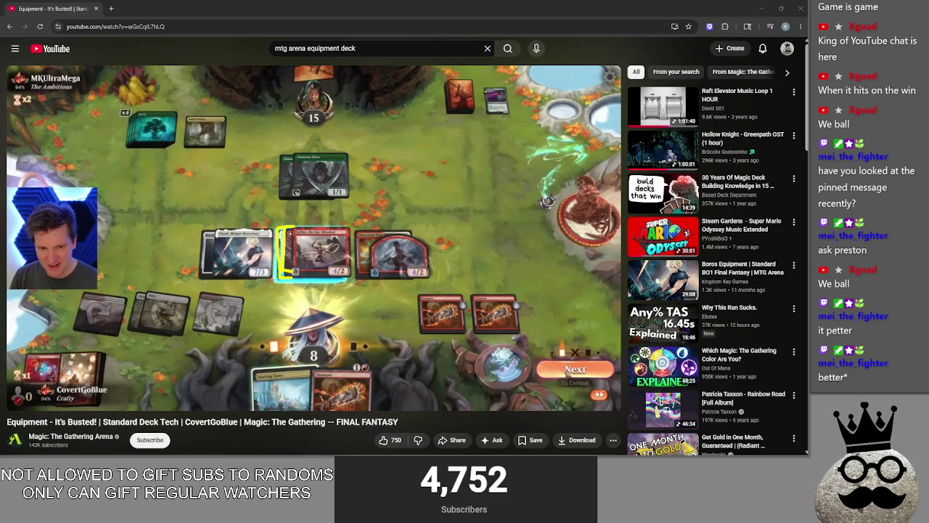
{"action": "left_click", "coordinate": [357, 263]}
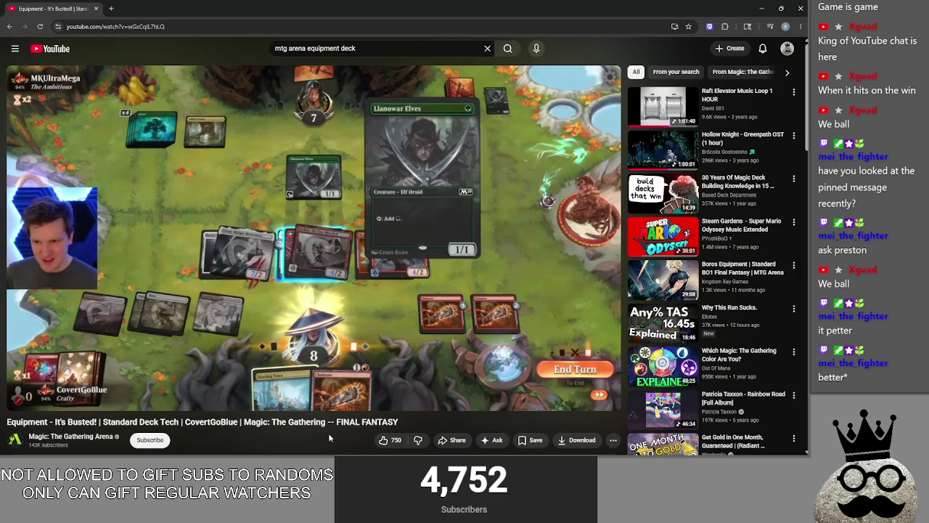
{"action": "left_click", "coordinate": [346, 294]}
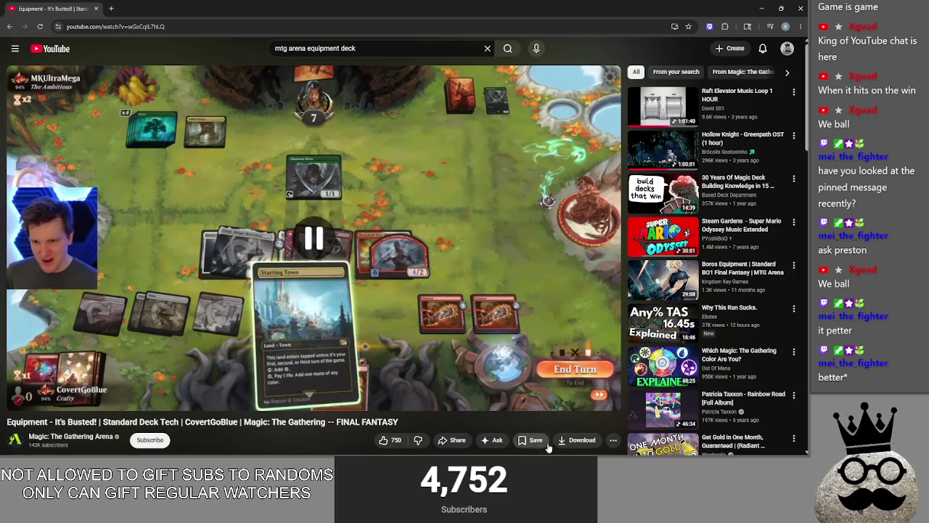
{"action": "left_click", "coordinate": [240, 385]}
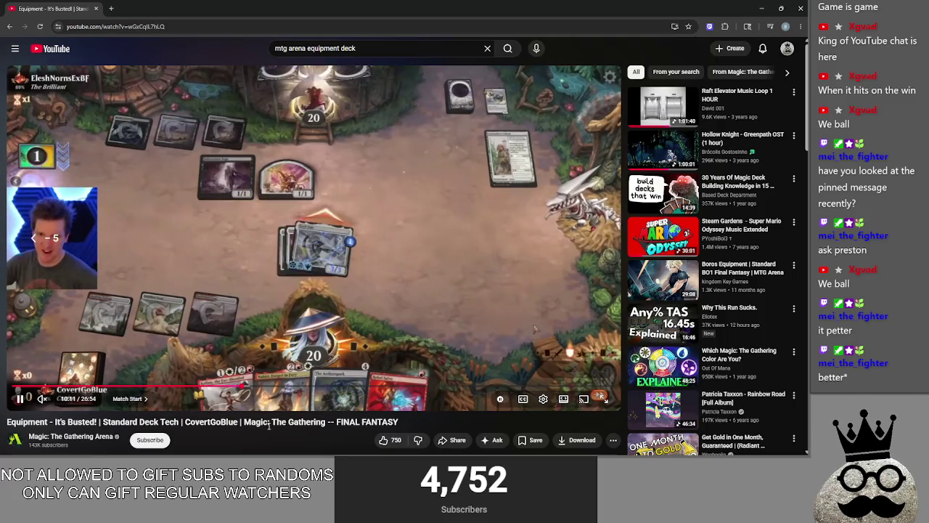
Step: Skip ahead with L, then step back to just after 10:00
{"action": "key", "text": "l"}
{"action": "key", "text": "l"}
{"action": "key", "text": "l"}
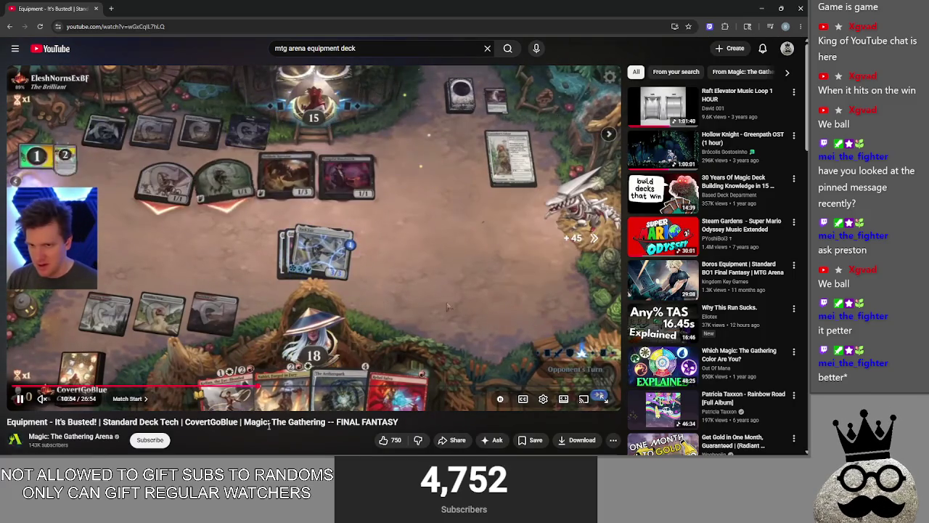
{"action": "key", "text": "l"}
{"action": "key", "text": "l"}
{"action": "key", "text": "l"}
{"action": "key", "text": "l"}
{"action": "key", "text": "l"}
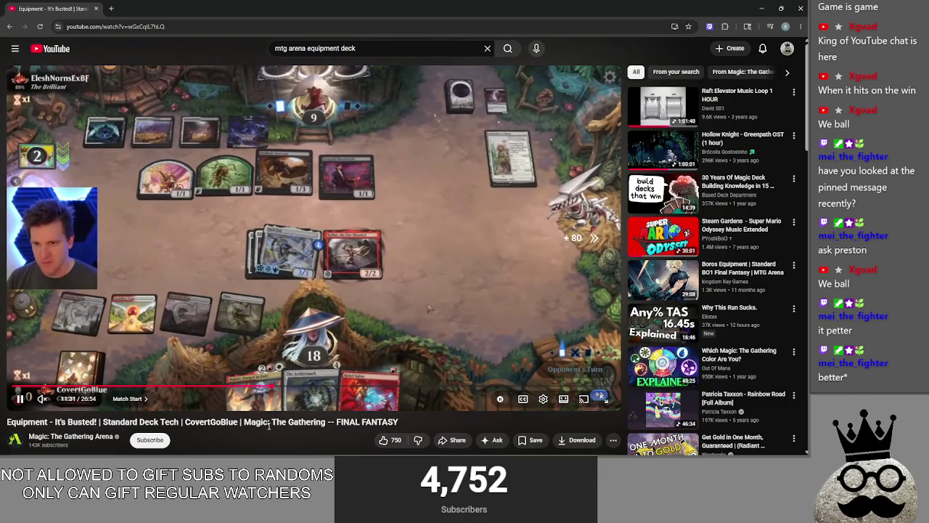
{"action": "key", "text": "l"}
{"action": "key", "text": "l"}
{"action": "key", "text": "l"}
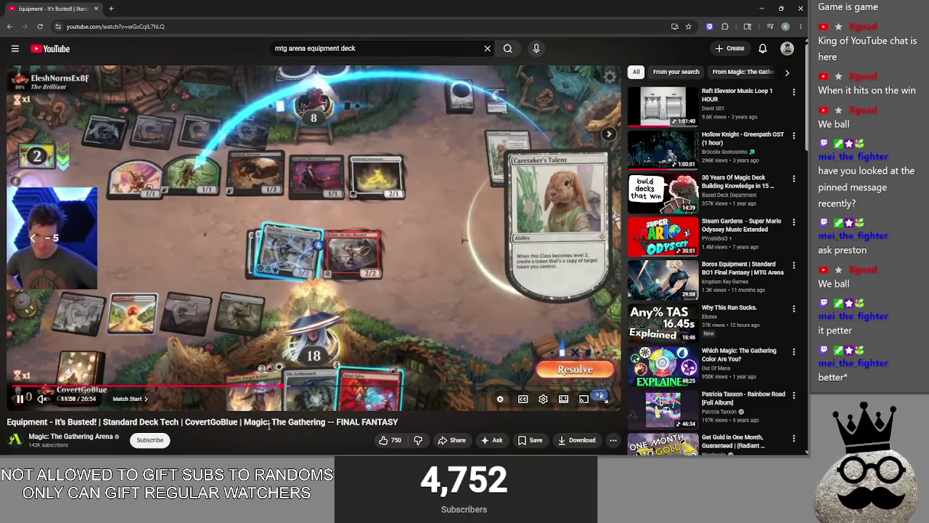
{"action": "key", "text": "Left"}
{"action": "key", "text": "Left"}
{"action": "key", "text": "Left"}
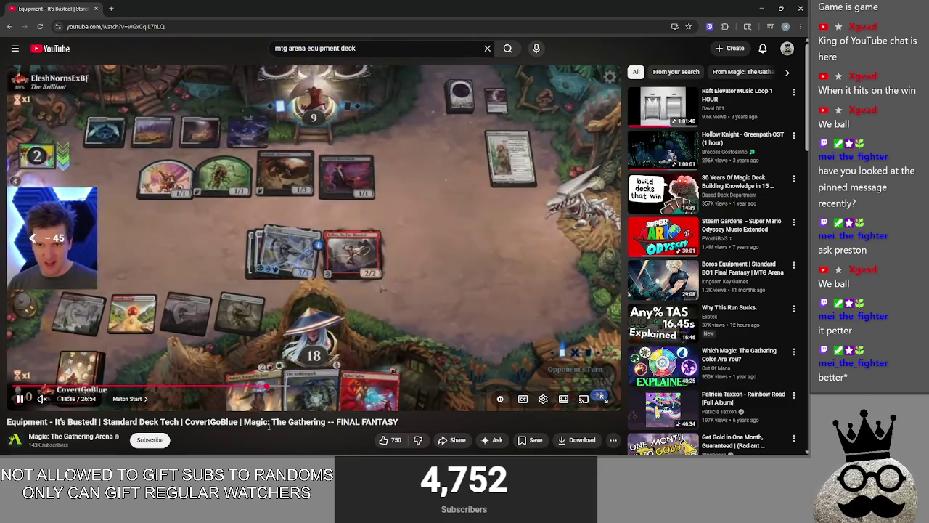
{"action": "key", "text": "Left"}
{"action": "key", "text": "Left"}
{"action": "key", "text": "Left"}
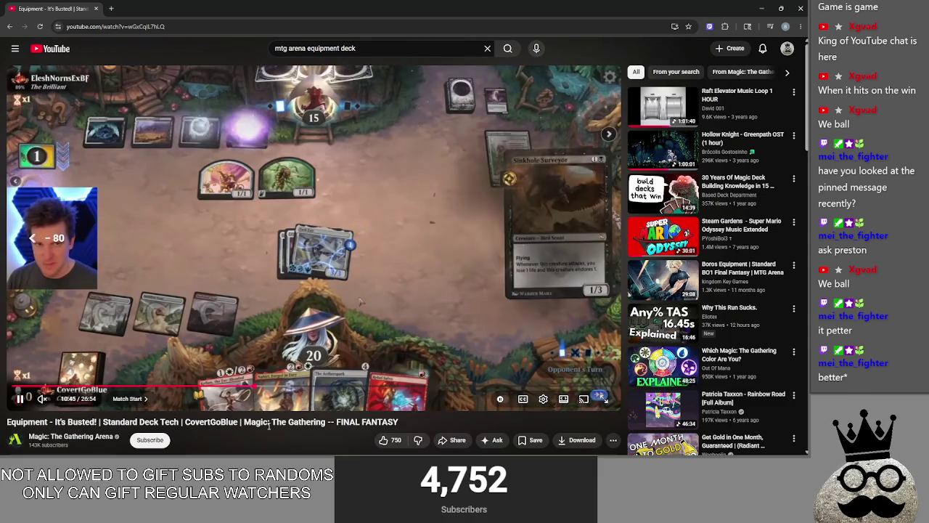
{"action": "key", "text": "Left"}
{"action": "key", "text": "Left"}
{"action": "key", "text": "Left"}
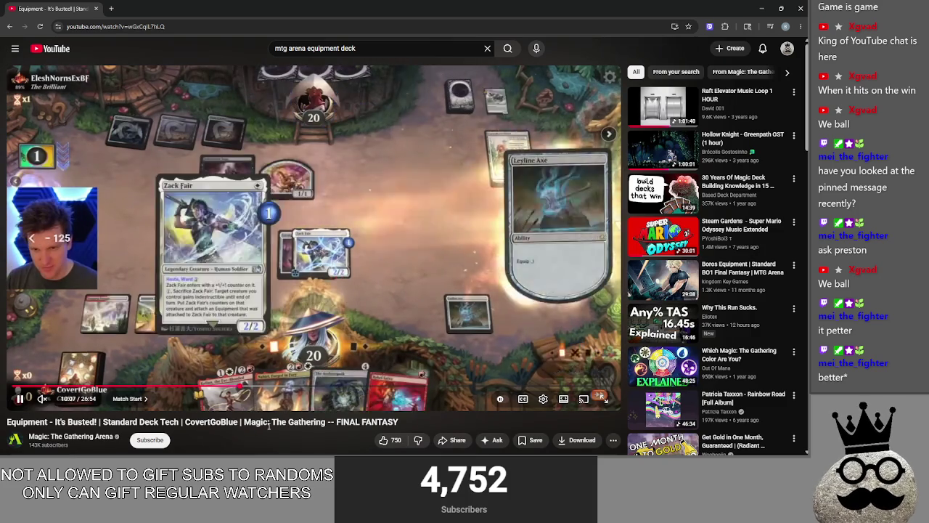
{"action": "key", "text": "Left"}
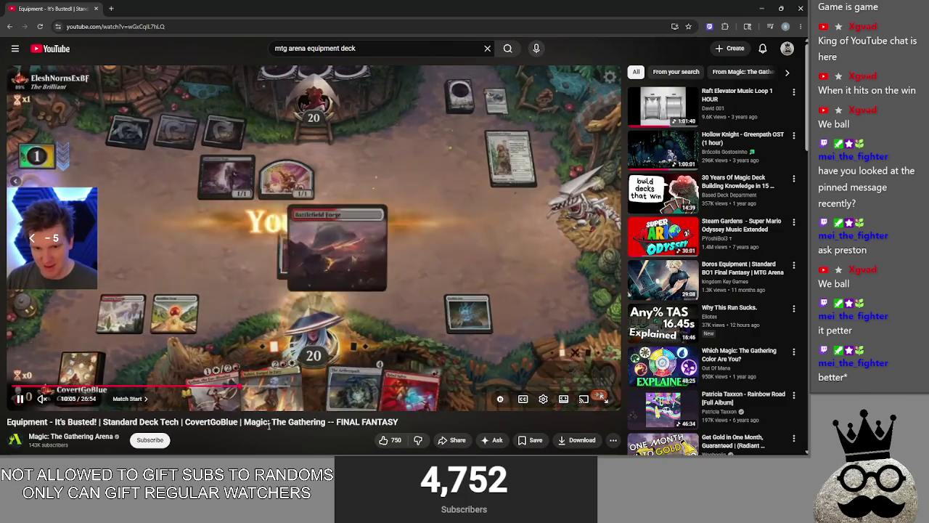
Step: Seek forward to the Choose attackers board at about 13:20
{"action": "key", "text": "Right"}
{"action": "key", "text": "Right"}
{"action": "key", "text": "Right"}
{"action": "key", "text": "Right"}
{"action": "key", "text": "Right"}
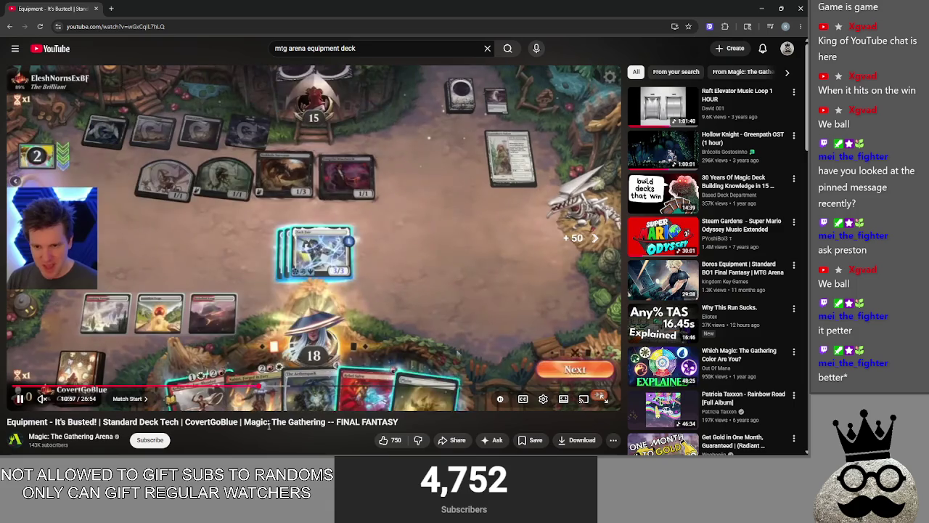
{"action": "key", "text": "Right"}
{"action": "key", "text": "Right"}
{"action": "key", "text": "Right"}
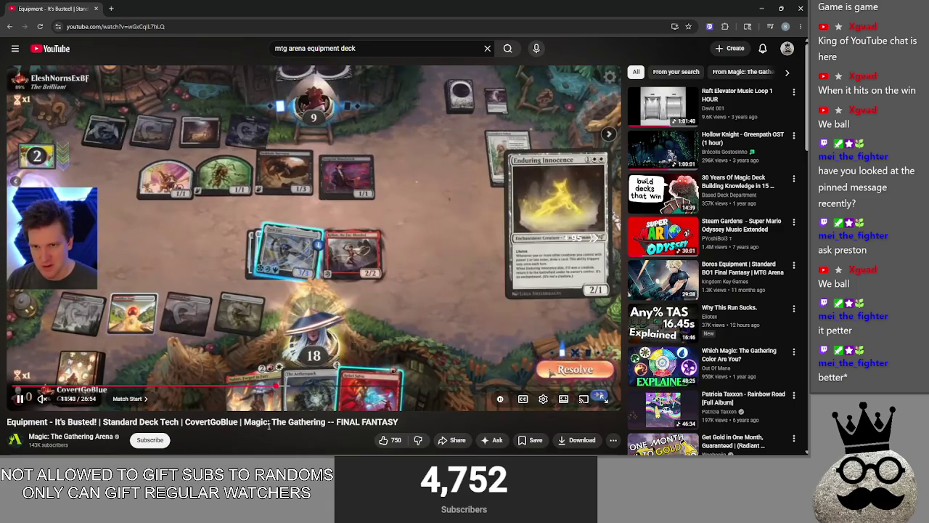
{"action": "key", "text": "Right"}
{"action": "key", "text": "Right"}
{"action": "key", "text": "Right"}
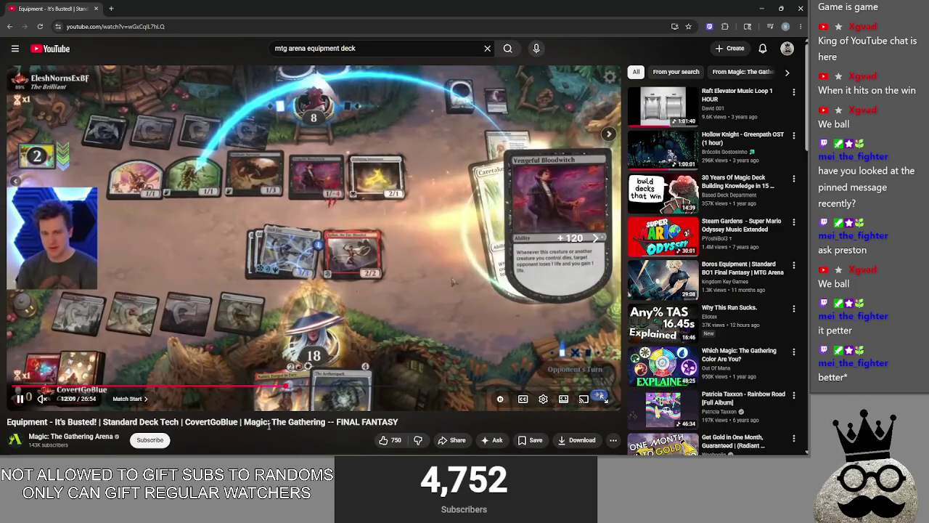
{"action": "key", "text": "Right"}
{"action": "key", "text": "Right"}
{"action": "key", "text": "Right"}
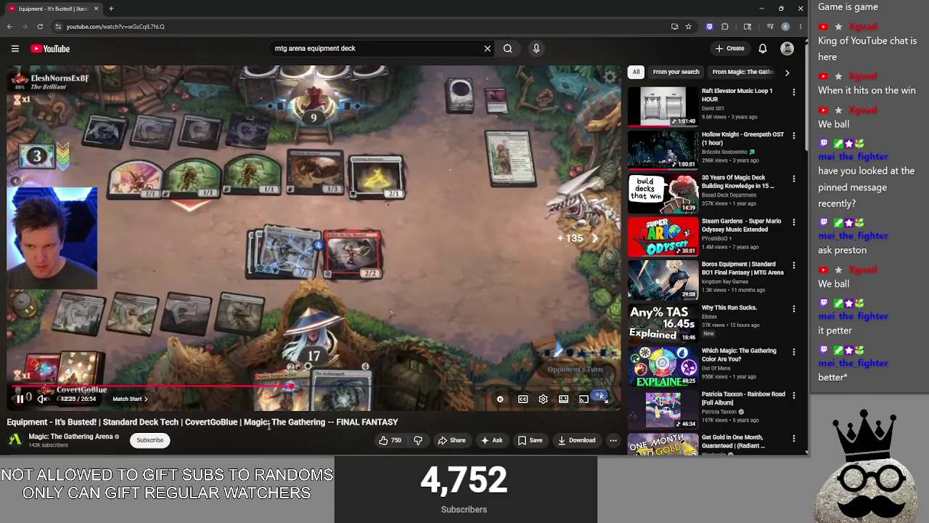
{"action": "key", "text": "Right"}
{"action": "key", "text": "Right"}
{"action": "key", "text": "Right"}
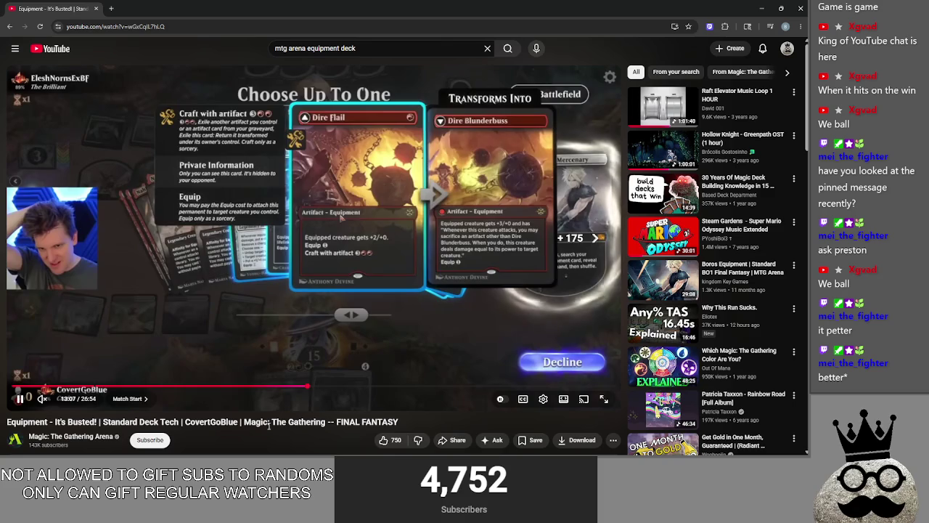
{"action": "key", "text": "Right"}
{"action": "key", "text": "Right"}
{"action": "key", "text": "Right"}
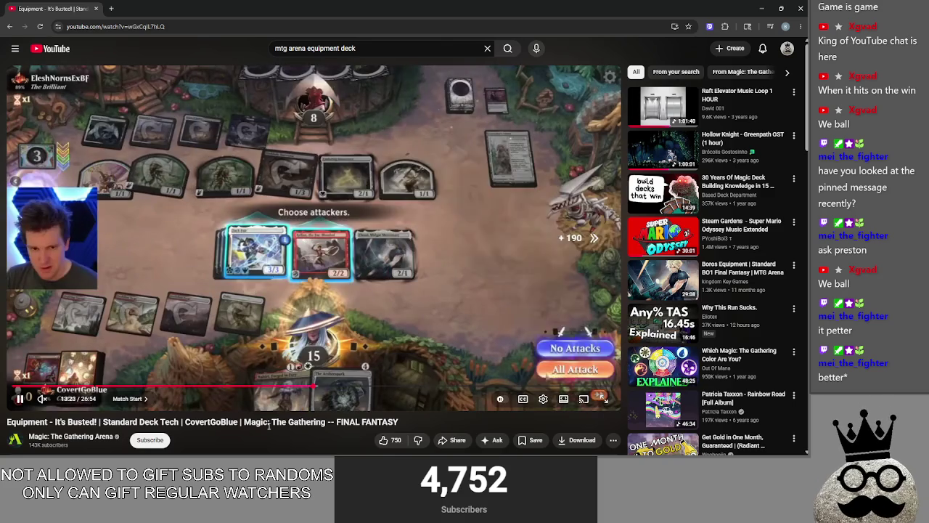
{"action": "key", "text": "Left"}
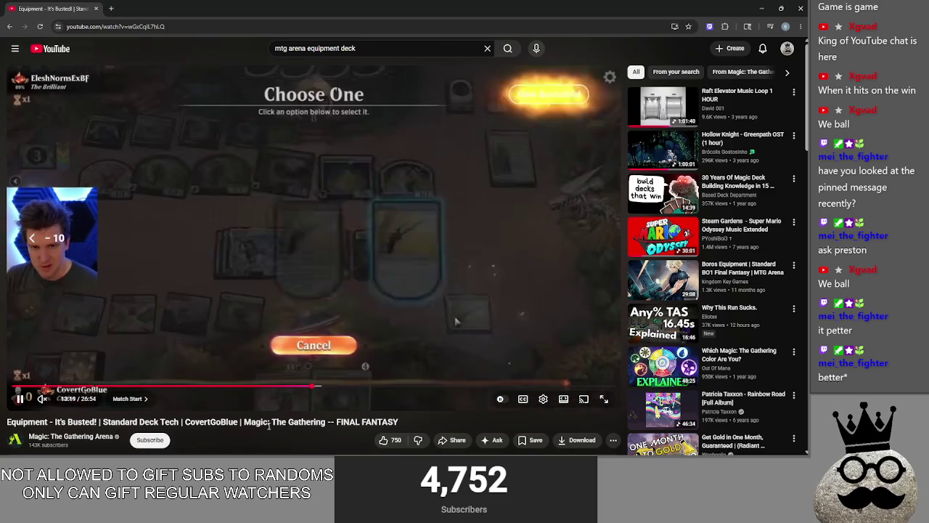
{"action": "key", "text": "Left"}
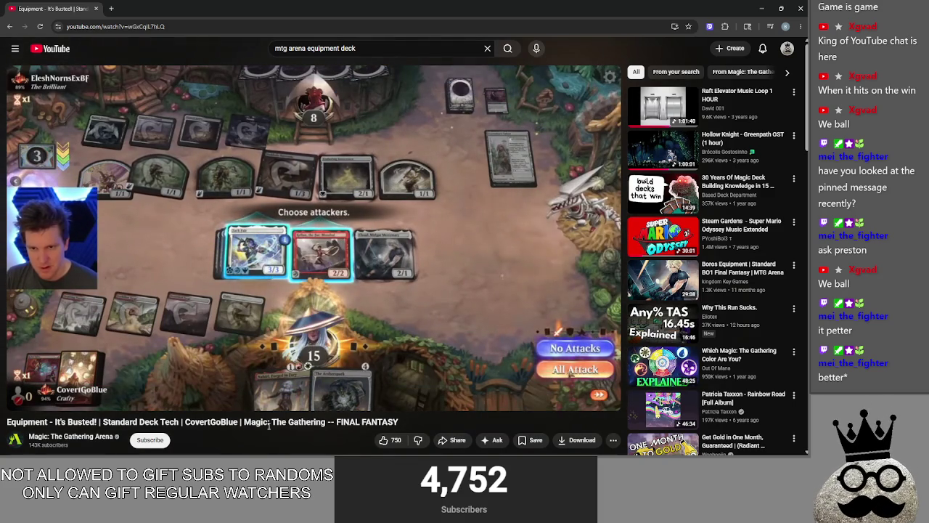
Step: Pause the video and bring the Godot editor to the front
{"action": "left_click", "coordinate": [246, 181]}
{"action": "key", "text": "alt+Tab"}
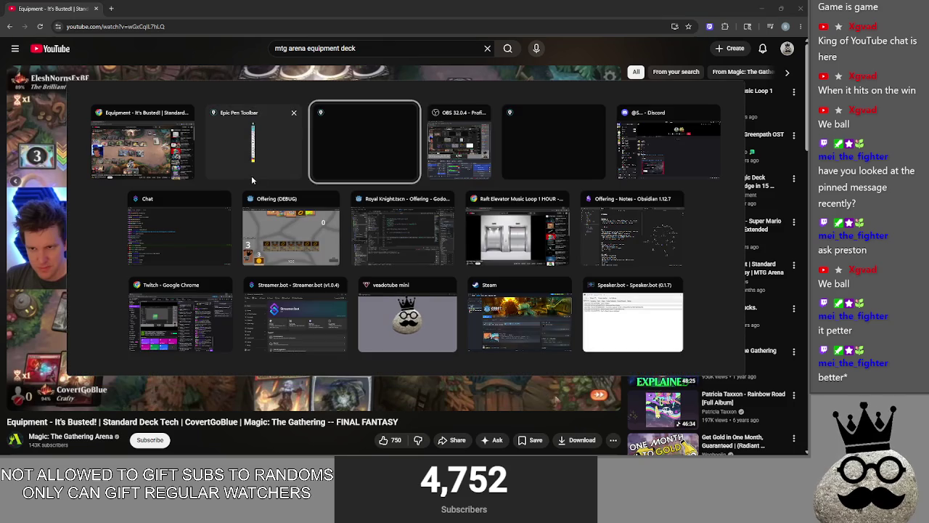
{"action": "key", "text": "alt+Tab"}
{"action": "key", "text": "alt+Tab"}
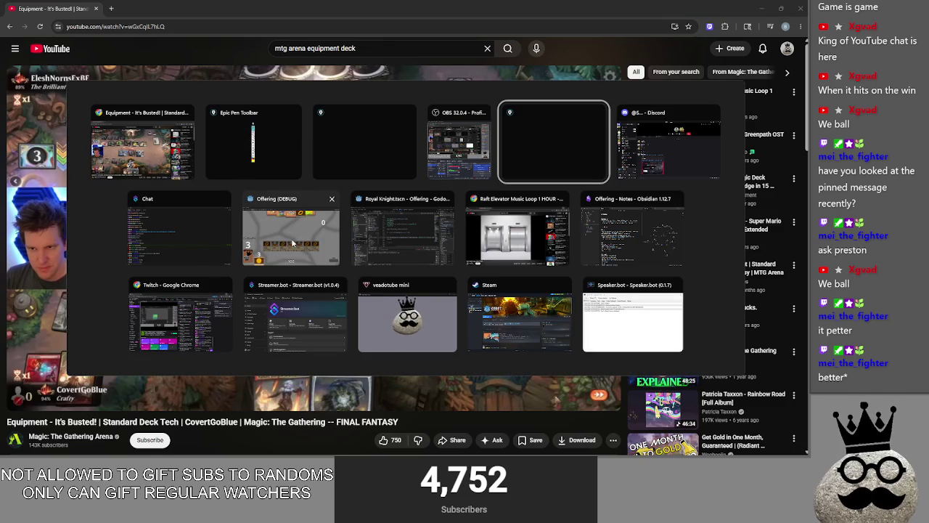
{"action": "left_click", "coordinate": [300, 246]}
{"action": "key", "text": "alt+Tab"}
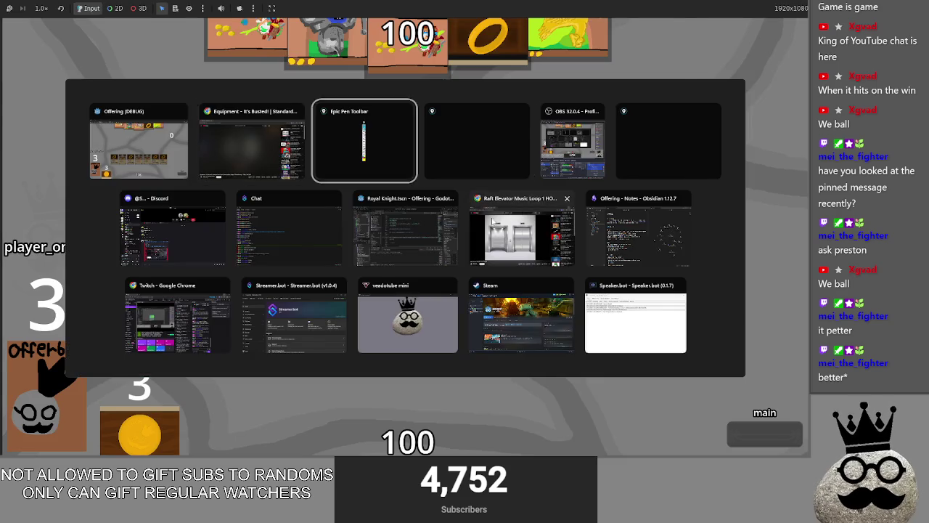
{"action": "left_click", "coordinate": [447, 240]}
Step: Highlight the position offset and the equipment reference on line 130 of main.gd
{"action": "mouse_move", "coordinate": [402, 304]}
{"action": "left_mouse_down"}
{"action": "mouse_move", "coordinate": [288, 308]}
{"action": "mouse_move", "coordinate": [617, 288]}
{"action": "left_mouse_up"}
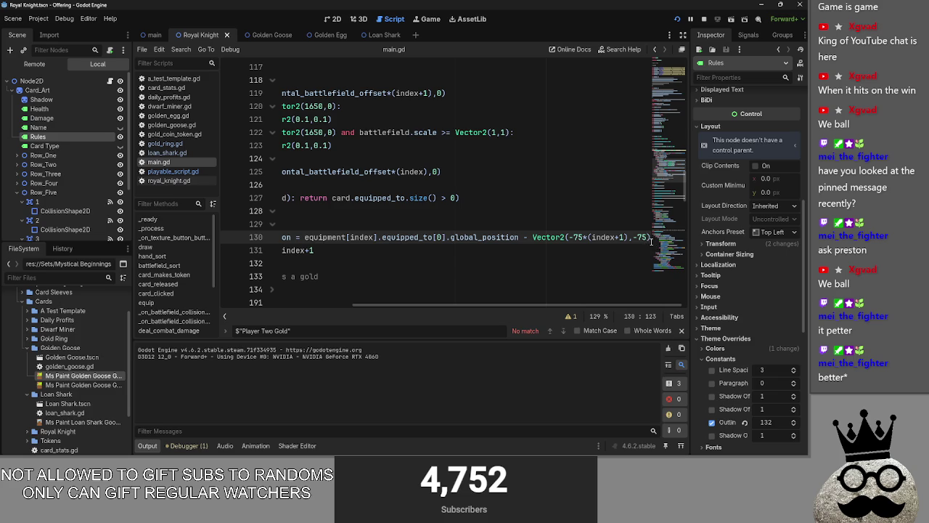
{"action": "mouse_move", "coordinate": [648, 236]}
{"action": "left_mouse_down"}
{"action": "mouse_move", "coordinate": [443, 236]}
{"action": "mouse_move", "coordinate": [570, 237]}
{"action": "left_mouse_up"}
{"action": "left_click_drag", "start_coordinate": [456, 306], "coordinate": [353, 299]}
{"action": "double_click", "coordinate": [468, 237]}
{"action": "left_click_drag", "start_coordinate": [501, 304], "coordinate": [575, 298]}
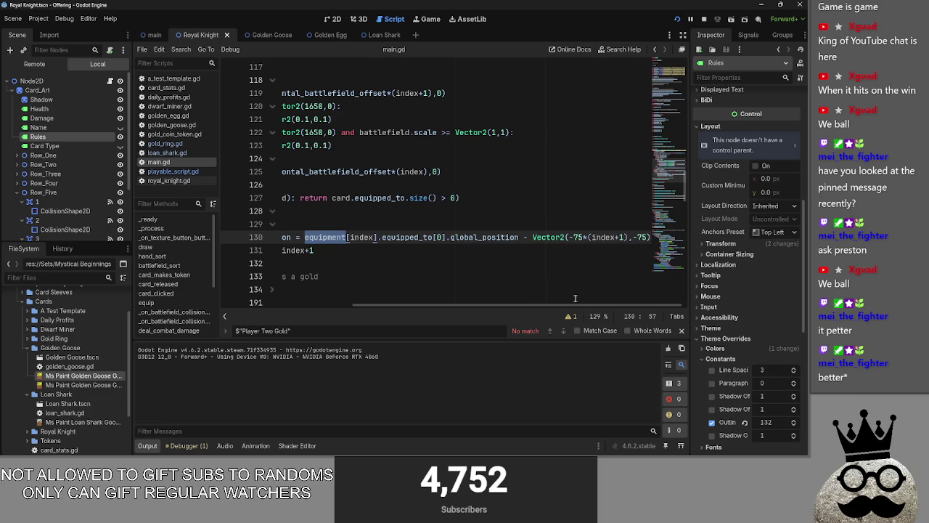
{"action": "scroll", "coordinate": [468, 288], "scroll_direction": "up", "scroll_amount": 10}
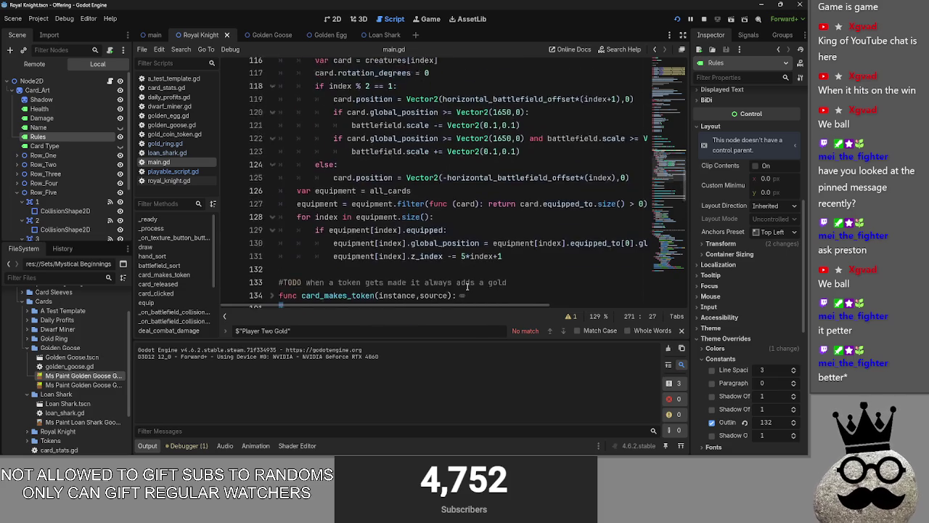
{"action": "scroll", "coordinate": [467, 288], "scroll_direction": "down", "scroll_amount": 15}
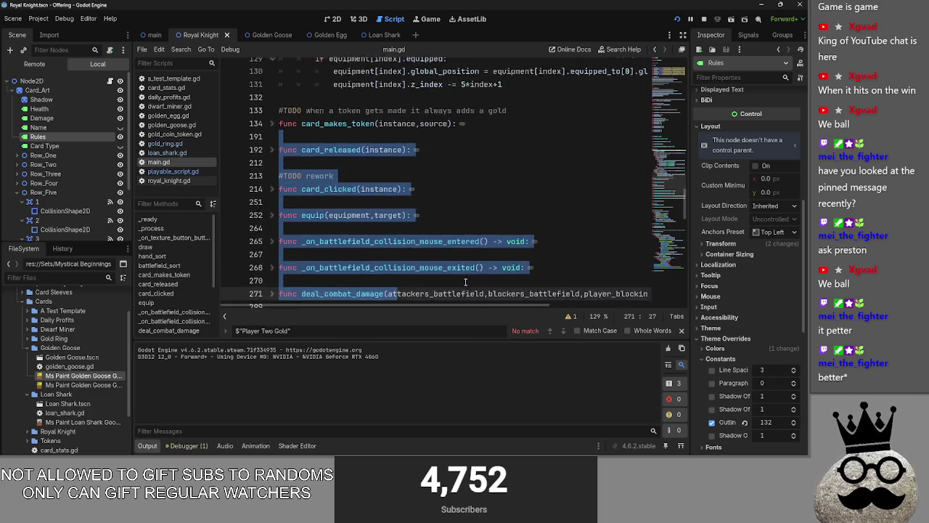
{"action": "scroll", "coordinate": [465, 281], "scroll_direction": "up", "scroll_amount": 5}
{"action": "scroll", "coordinate": [466, 282], "scroll_direction": "up", "scroll_amount": 2}
{"action": "scroll", "coordinate": [465, 282], "scroll_direction": "down", "scroll_amount": 2}
{"action": "left_click", "coordinate": [442, 202]}
Step: Inspect the Vector2 index offset, the for loop, and the equipped_to filter on line 127
{"action": "scroll", "coordinate": [517, 307], "scroll_direction": "right", "scroll_amount": 5}
{"action": "left_click_drag", "start_coordinate": [519, 228], "coordinate": [654, 231]}
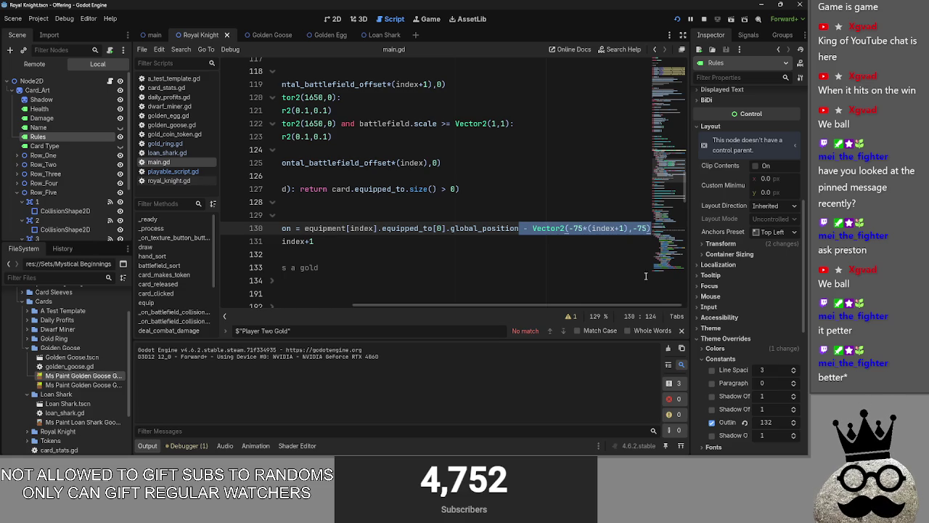
{"action": "double_click", "coordinate": [609, 228]}
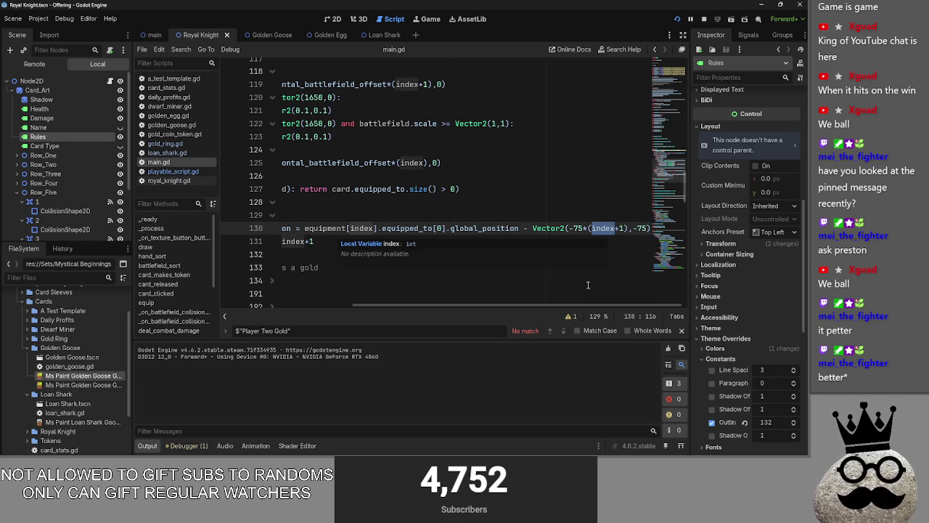
{"action": "scroll", "coordinate": [558, 305], "scroll_direction": "left", "scroll_amount": 5}
{"action": "double_click", "coordinate": [376, 202]}
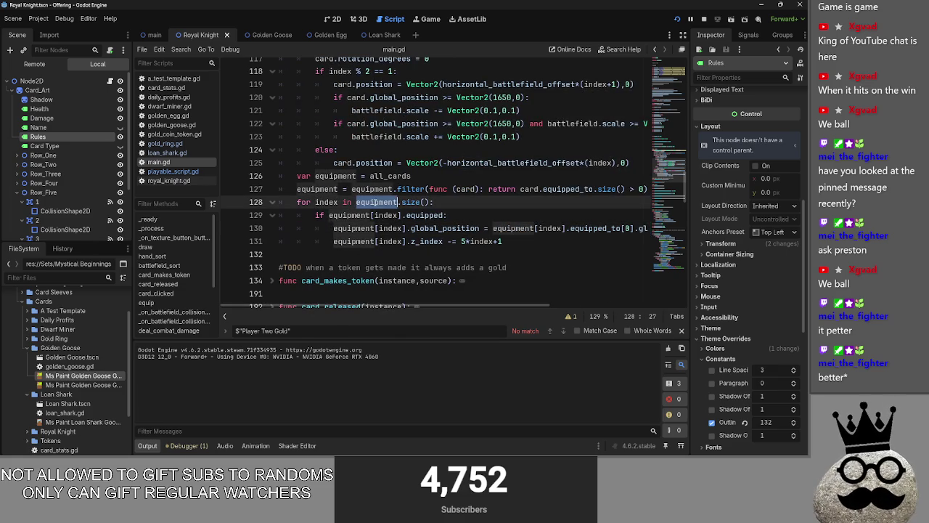
{"action": "double_click", "coordinate": [378, 190]}
{"action": "double_click", "coordinate": [561, 189]}
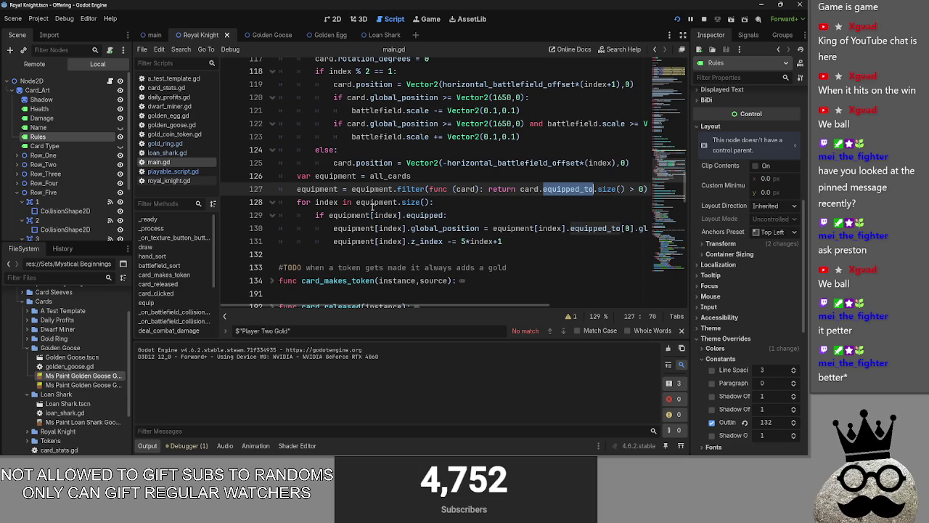
{"action": "mouse_move", "coordinate": [454, 306]}
{"action": "left_mouse_down"}
{"action": "mouse_move", "coordinate": [618, 309]}
{"action": "mouse_move", "coordinate": [435, 307]}
{"action": "mouse_move", "coordinate": [374, 293]}
{"action": "mouse_move", "coordinate": [556, 305]}
{"action": "left_mouse_up"}
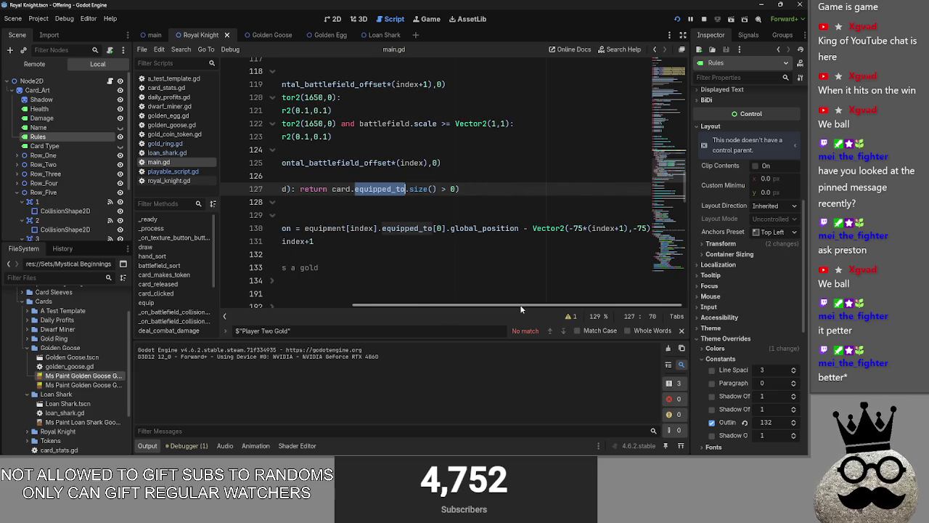
{"action": "left_click_drag", "start_coordinate": [520, 305], "coordinate": [387, 305]}
{"action": "double_click", "coordinate": [326, 202]}
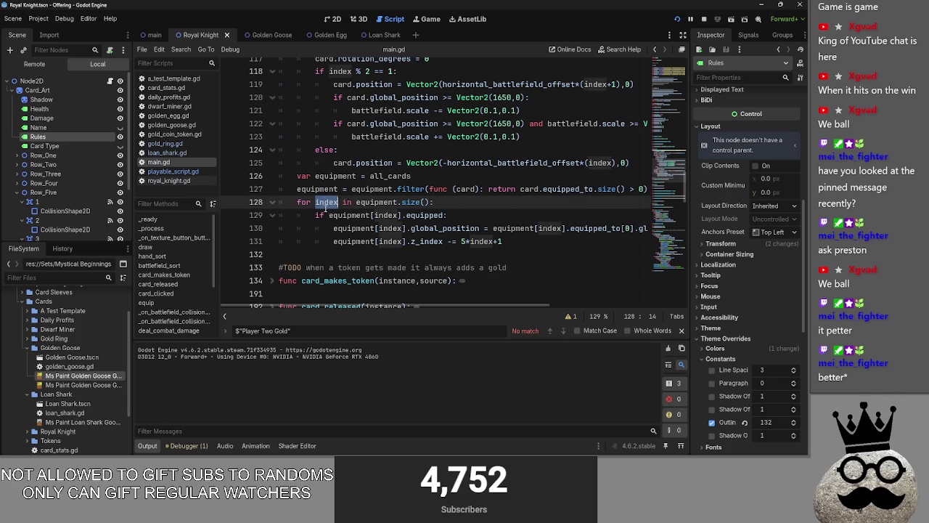
{"action": "triple_click", "coordinate": [413, 212]}
{"action": "left_click", "coordinate": [415, 206]}
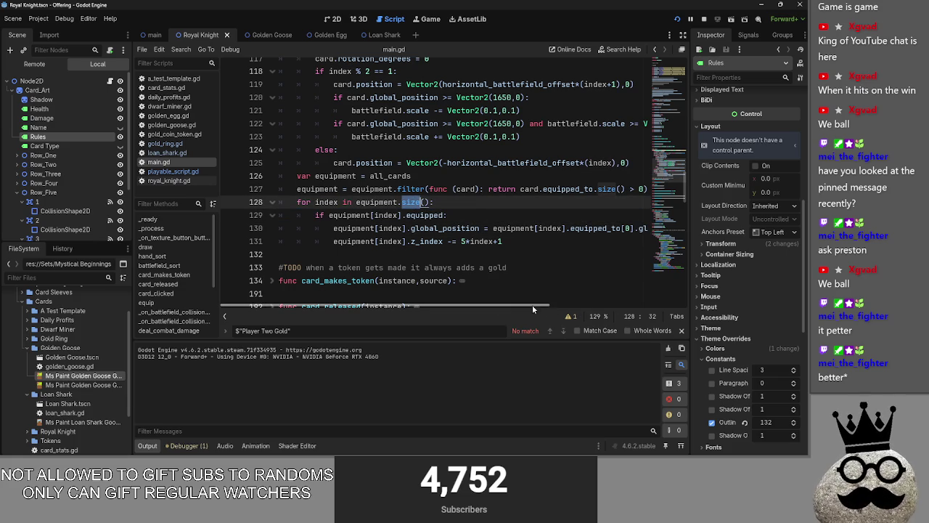
{"action": "left_click_drag", "start_coordinate": [509, 307], "coordinate": [731, 302]}
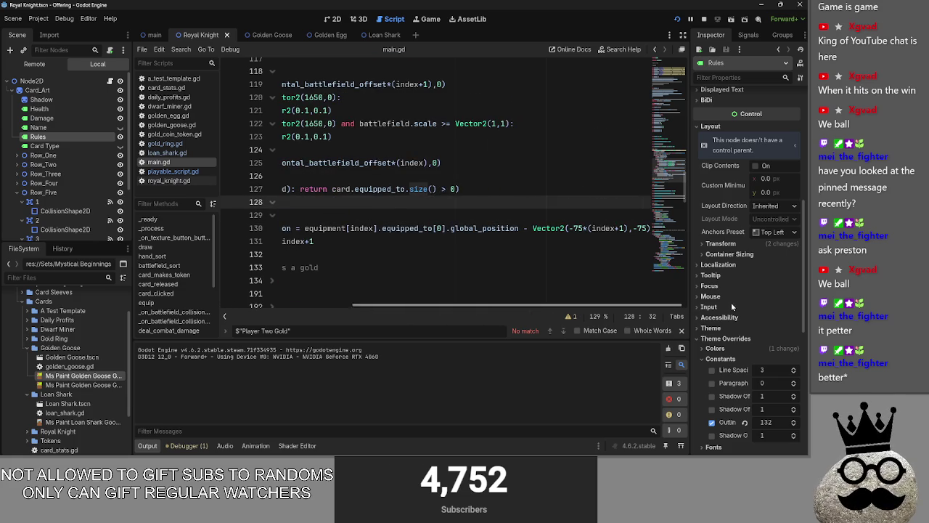
{"action": "double_click", "coordinate": [577, 228]}
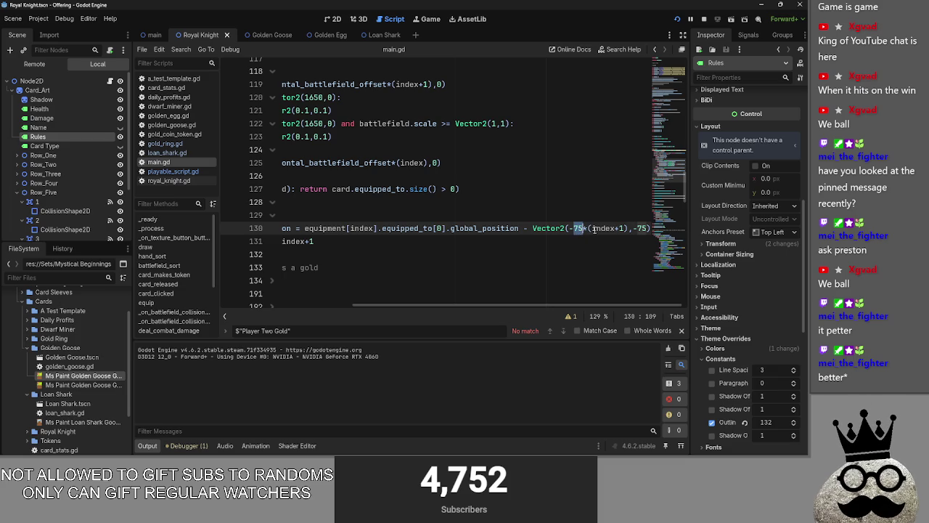
{"action": "double_click", "coordinate": [595, 227]}
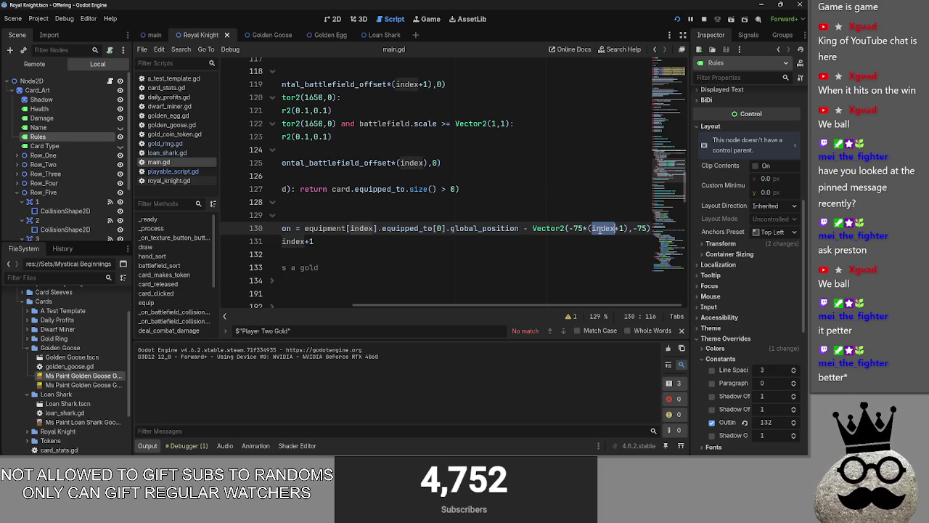
{"action": "left_click", "coordinate": [621, 228]}
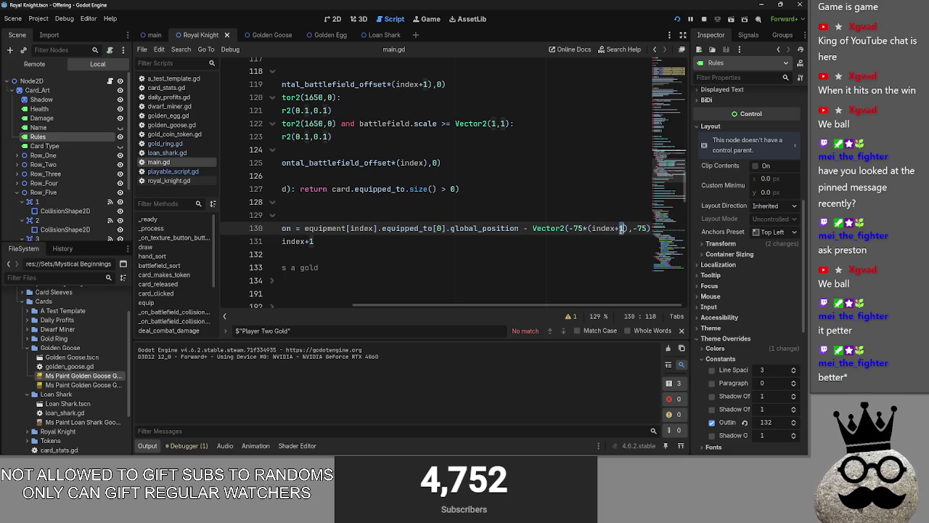
{"action": "double_click", "coordinate": [578, 228]}
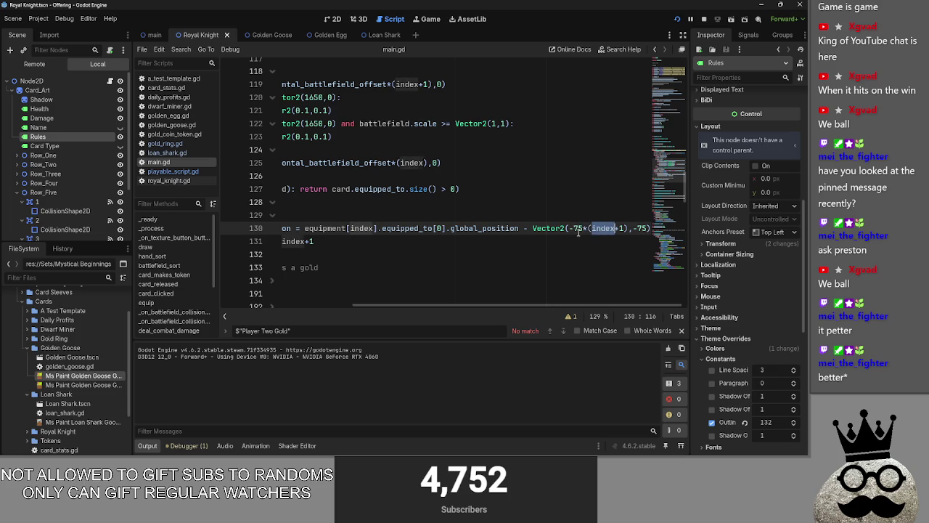
{"action": "double_click", "coordinate": [603, 228]}
{"action": "left_click", "coordinate": [580, 228]}
{"action": "left_click", "coordinate": [574, 228]}
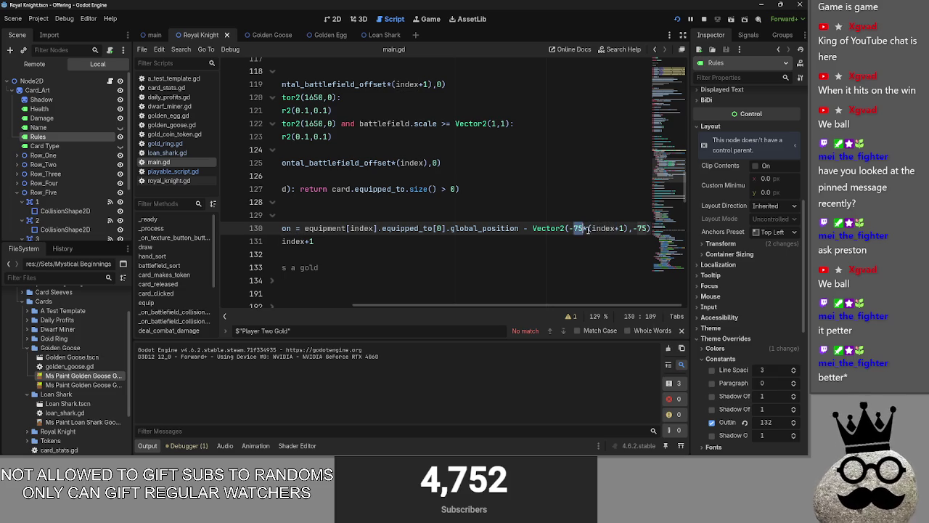
{"action": "left_click", "coordinate": [582, 229]}
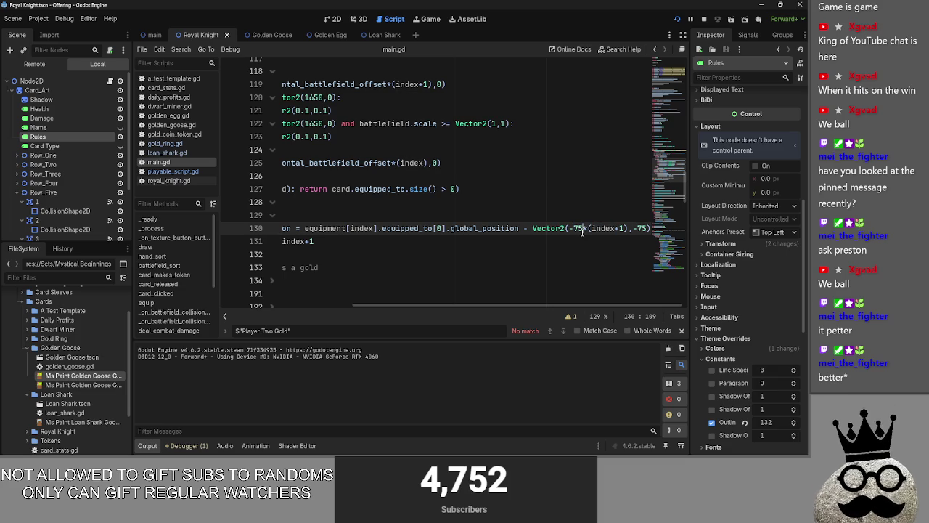
{"action": "mouse_move", "coordinate": [586, 300]}
{"action": "left_mouse_down"}
{"action": "mouse_move", "coordinate": [317, 325]}
{"action": "mouse_move", "coordinate": [648, 333]}
{"action": "left_mouse_up"}
{"action": "left_click_drag", "start_coordinate": [649, 228], "coordinate": [511, 229]}
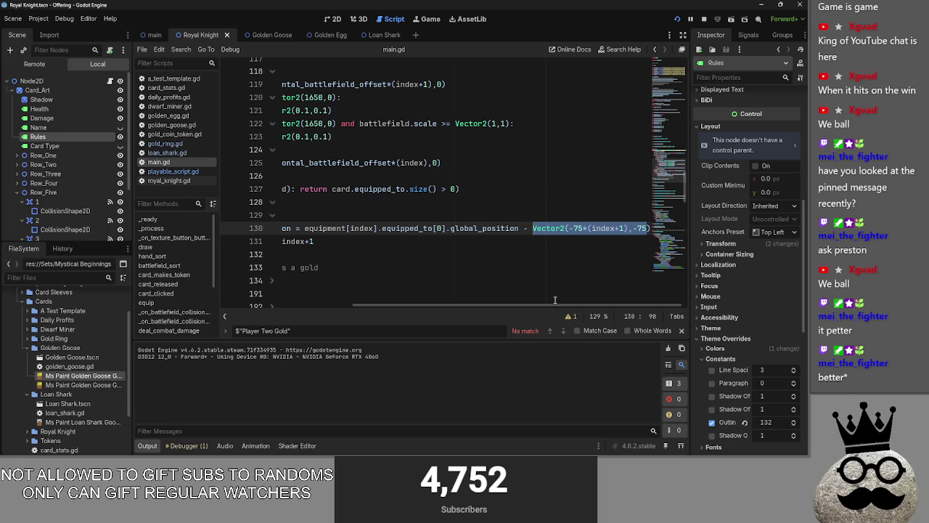
{"action": "left_click_drag", "start_coordinate": [542, 305], "coordinate": [410, 305]}
{"action": "left_click", "coordinate": [463, 211]}
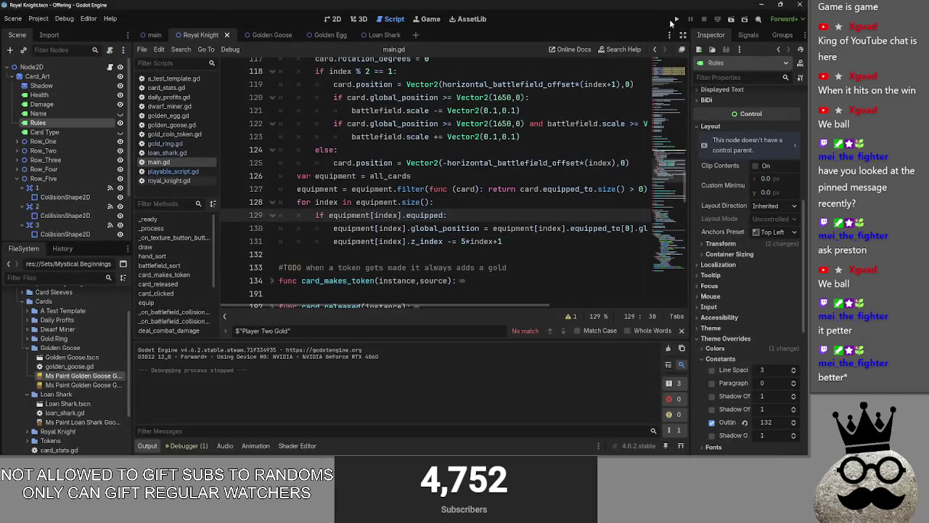
Step: Run the game, draw a hand, play a ring card, and pass to player two
{"action": "left_click", "coordinate": [672, 21]}
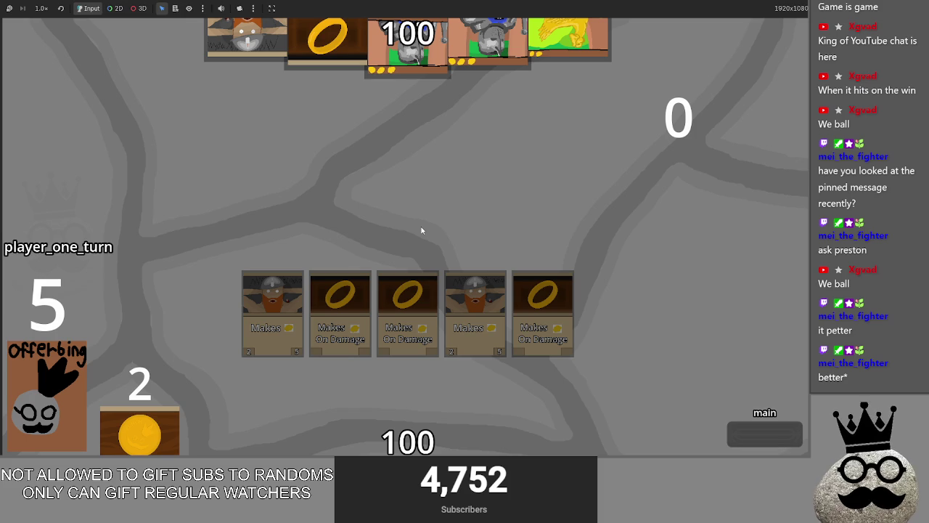
{"action": "left_click", "coordinate": [58, 394]}
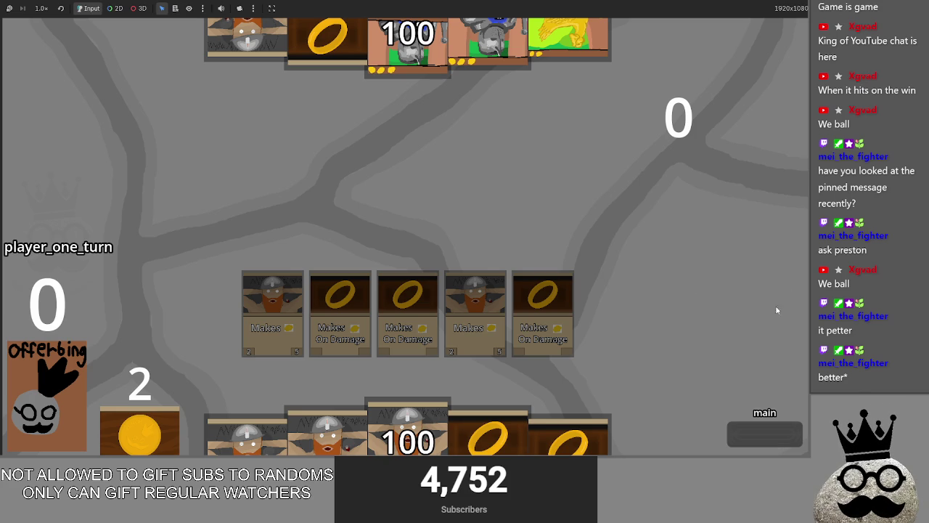
{"action": "left_click", "coordinate": [269, 333]}
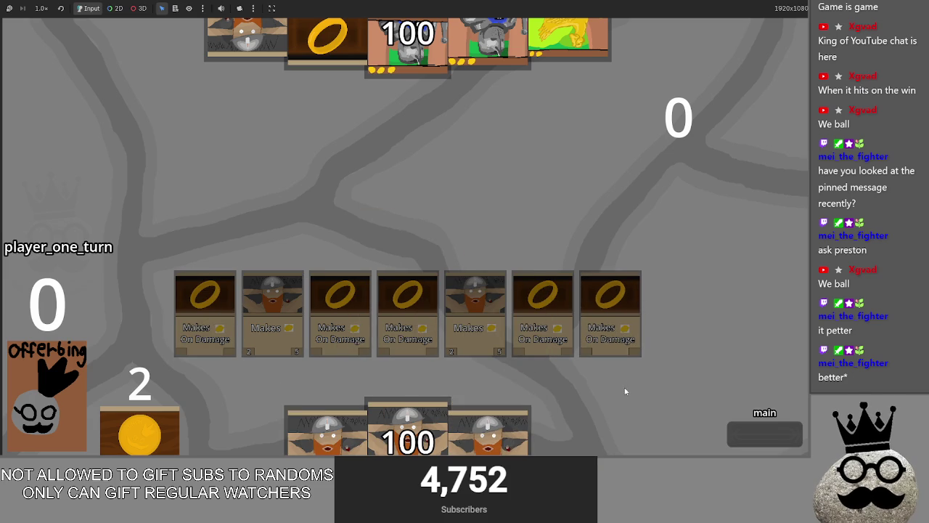
{"action": "left_click", "coordinate": [746, 434]}
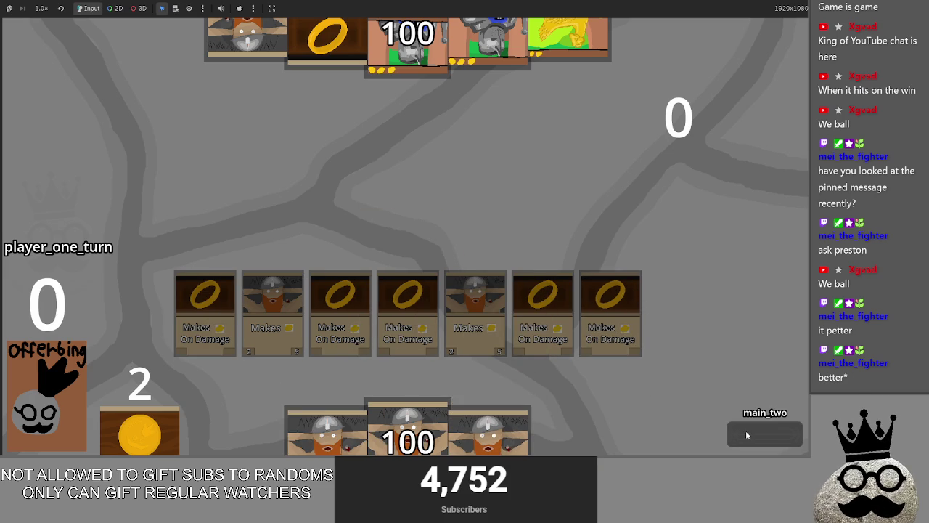
{"action": "left_click", "coordinate": [746, 435]}
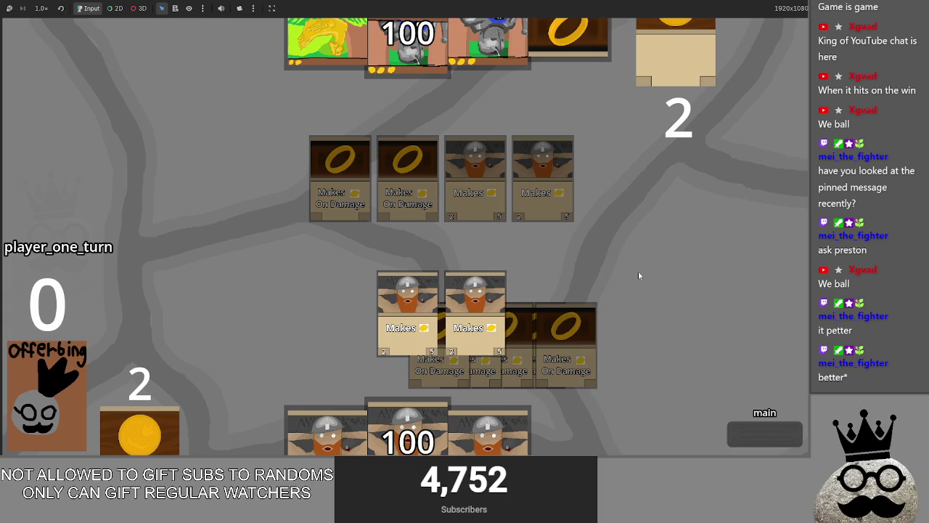
{"action": "key", "text": "alt+Tab"}
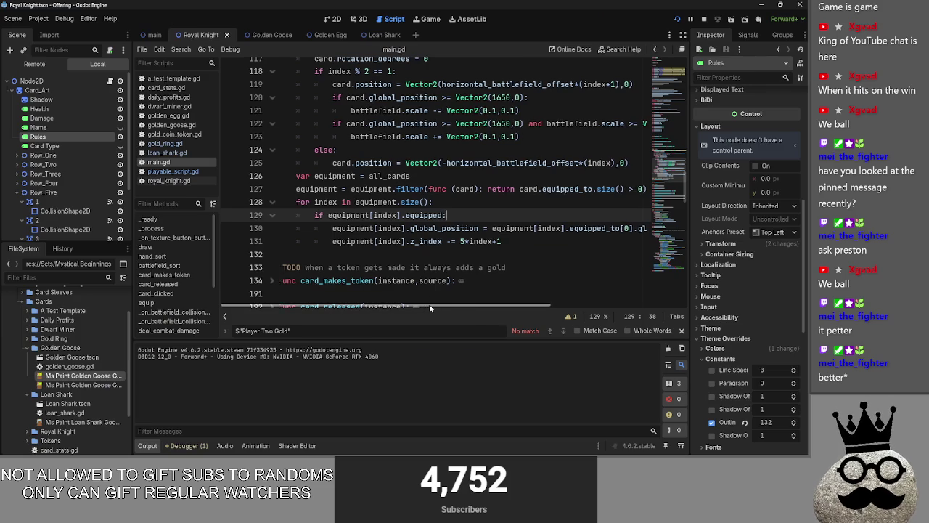
Step: Stop the running Offering game with F8
{"action": "scroll", "coordinate": [425, 308], "scroll_direction": "right", "scroll_amount": 2}
{"action": "mouse_move", "coordinate": [421, 306]}
{"action": "left_mouse_down"}
{"action": "mouse_move", "coordinate": [559, 306]}
{"action": "mouse_move", "coordinate": [400, 307]}
{"action": "mouse_move", "coordinate": [661, 300]}
{"action": "left_mouse_up"}
{"action": "key", "text": "alt+Tab"}
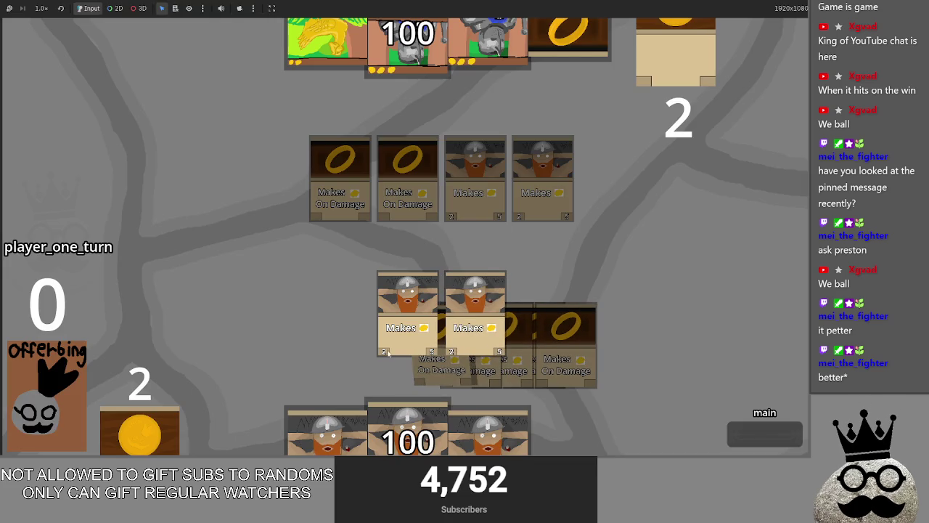
{"action": "key", "text": "F8"}
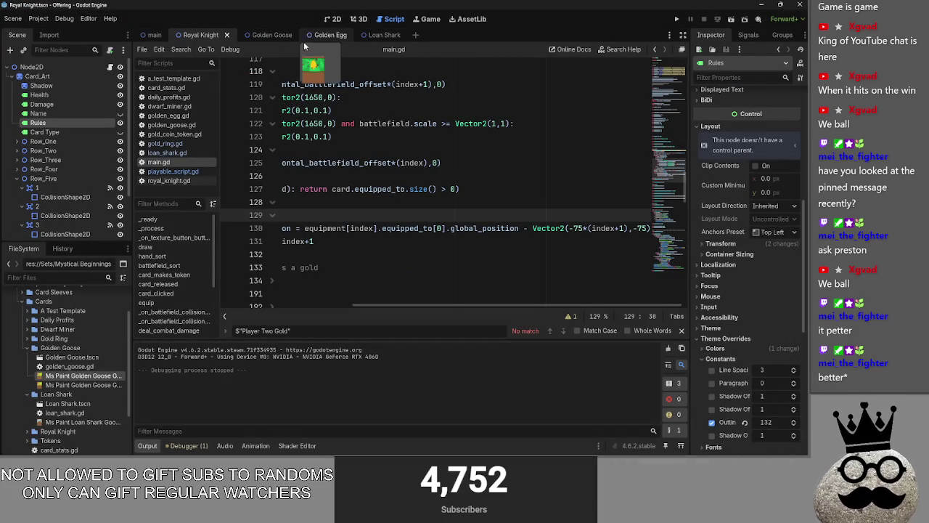
Step: Trim deck_one in main.gd to a single dwarf_miner, then relaunch the game
{"action": "left_click", "coordinate": [168, 107]}
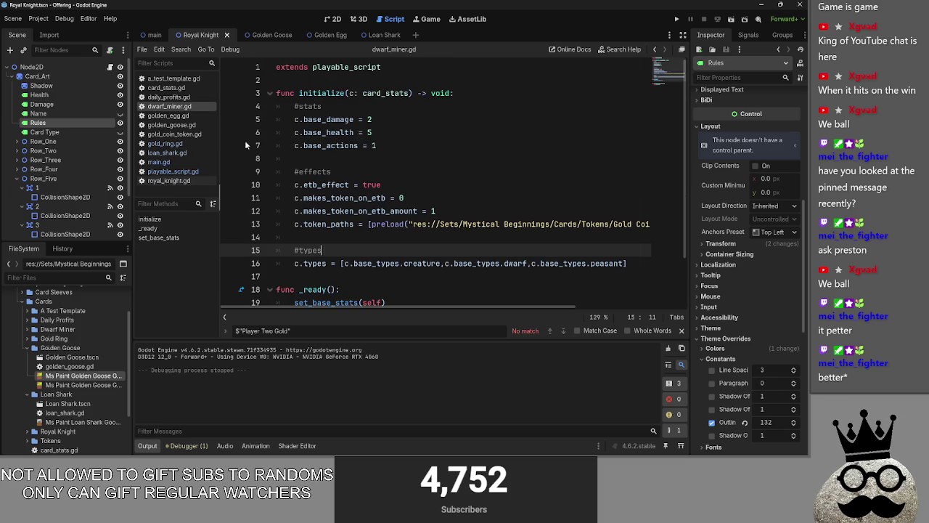
{"action": "left_click", "coordinate": [163, 161]}
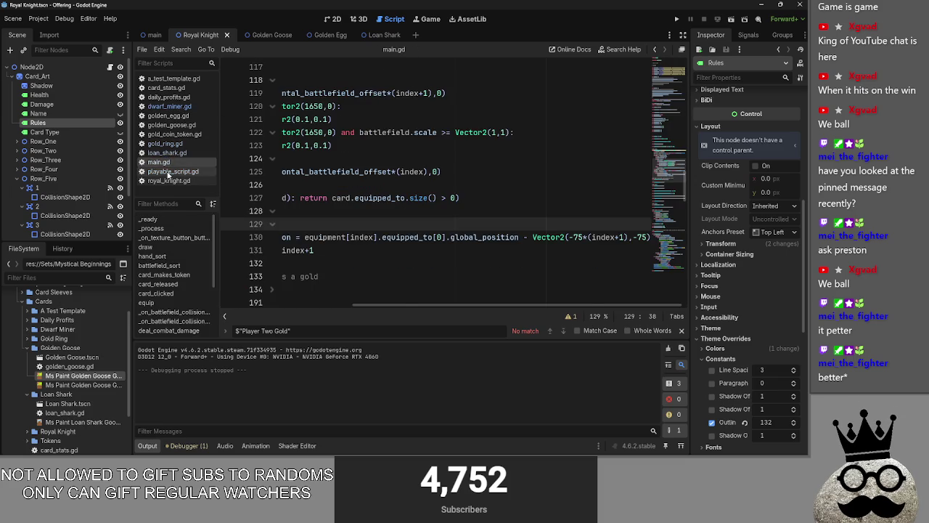
{"action": "scroll", "coordinate": [378, 276], "scroll_direction": "up", "scroll_amount": 8}
{"action": "scroll", "coordinate": [359, 290], "scroll_direction": "up", "scroll_amount": 10}
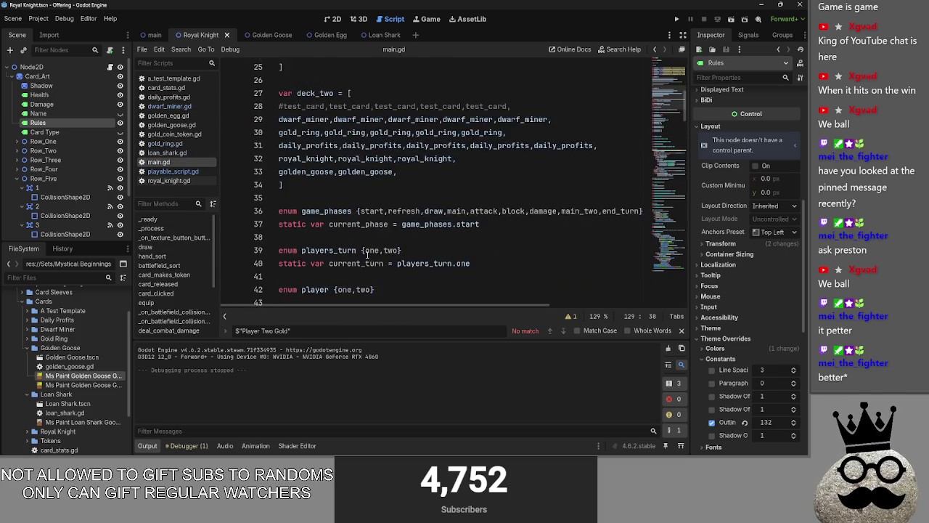
{"action": "scroll", "coordinate": [368, 254], "scroll_direction": "up", "scroll_amount": 4}
{"action": "left_click", "coordinate": [333, 159]}
{"action": "key", "text": "Return"}
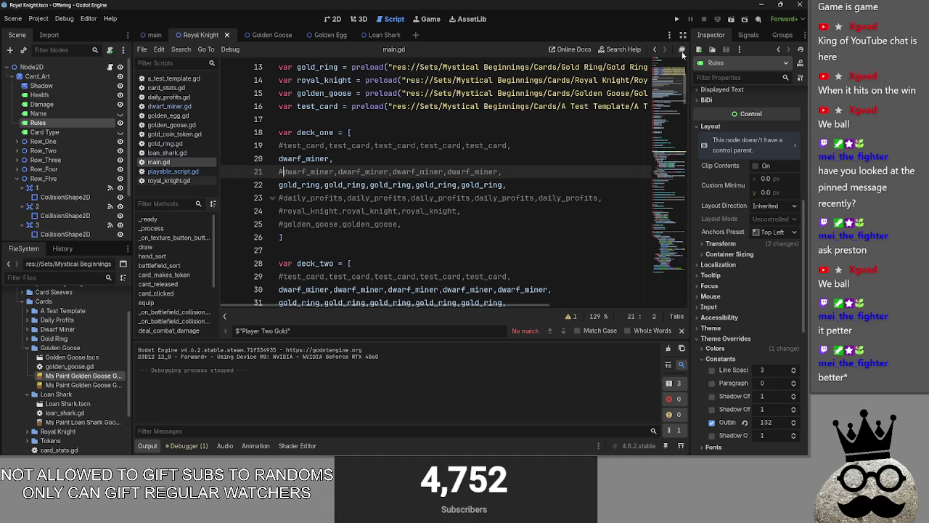
{"action": "left_click", "coordinate": [675, 20]}
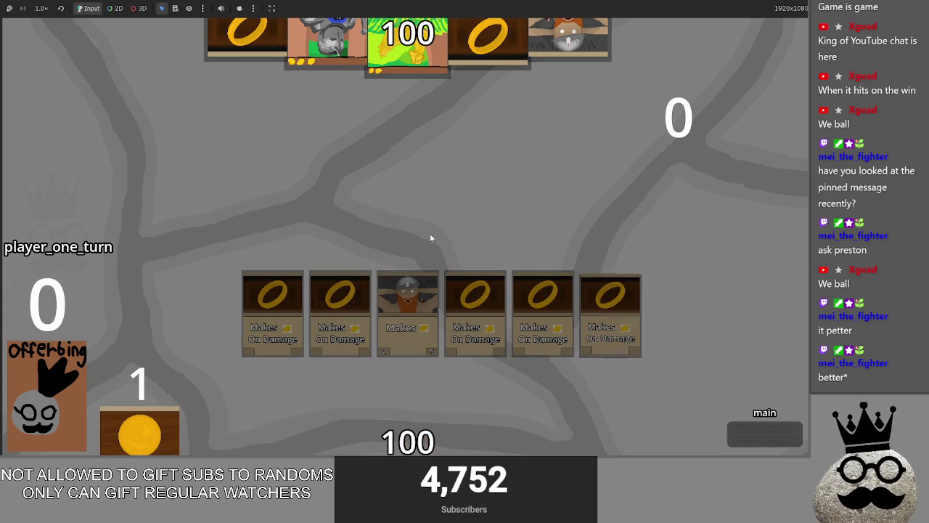
Step: Advance through player two's turn to player one's second main phase
{"action": "left_click", "coordinate": [730, 431]}
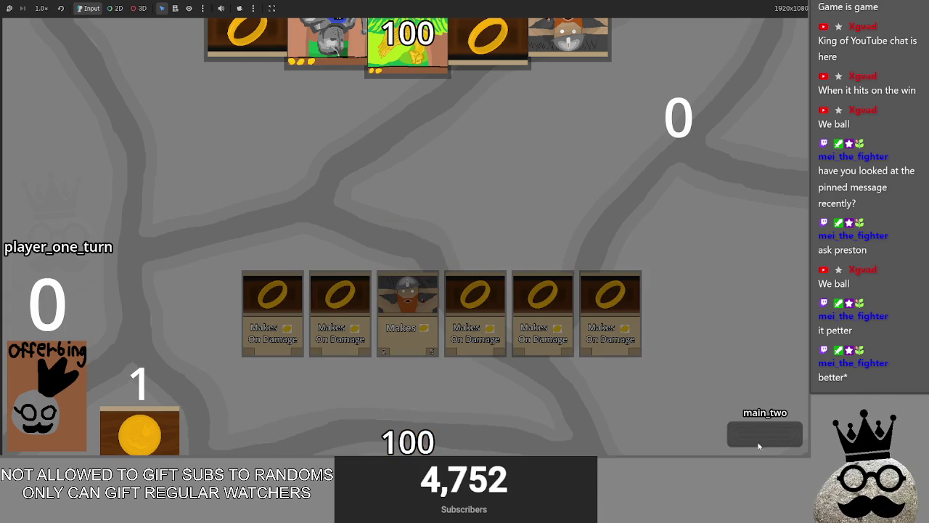
{"action": "left_click", "coordinate": [791, 443]}
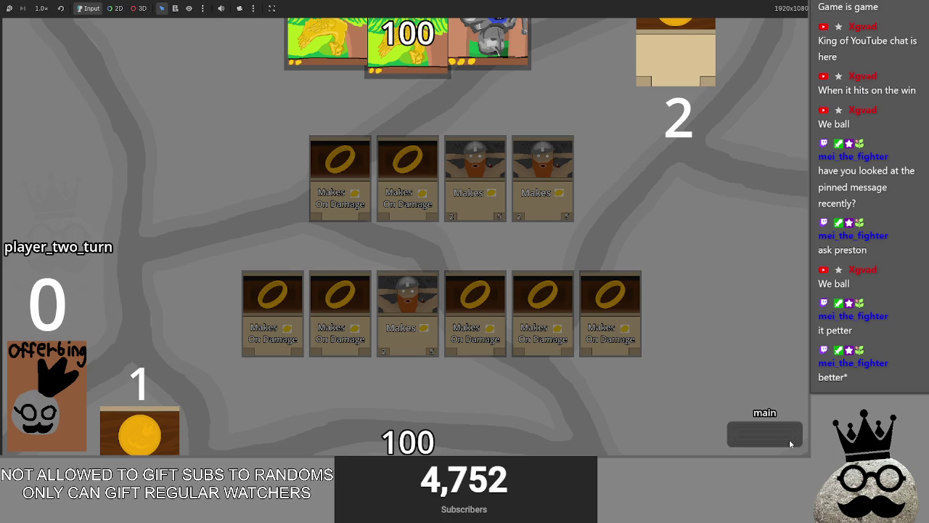
{"action": "left_click", "coordinate": [785, 442]}
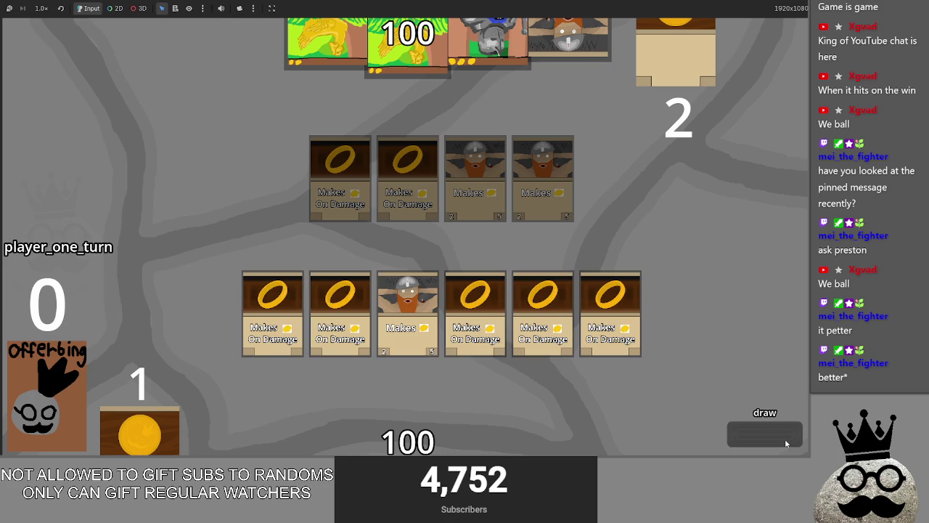
{"action": "left_click", "coordinate": [730, 439]}
Step: Equip the ring cards to the lone dwarf miner, then return to the editor
{"action": "left_click", "coordinate": [621, 330]}
{"action": "left_click", "coordinate": [544, 312]}
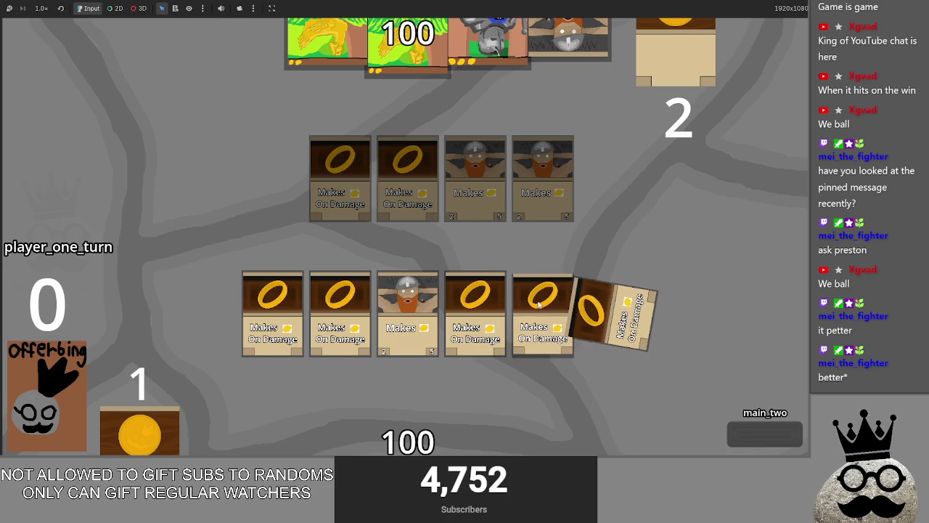
{"action": "left_click", "coordinate": [457, 308]}
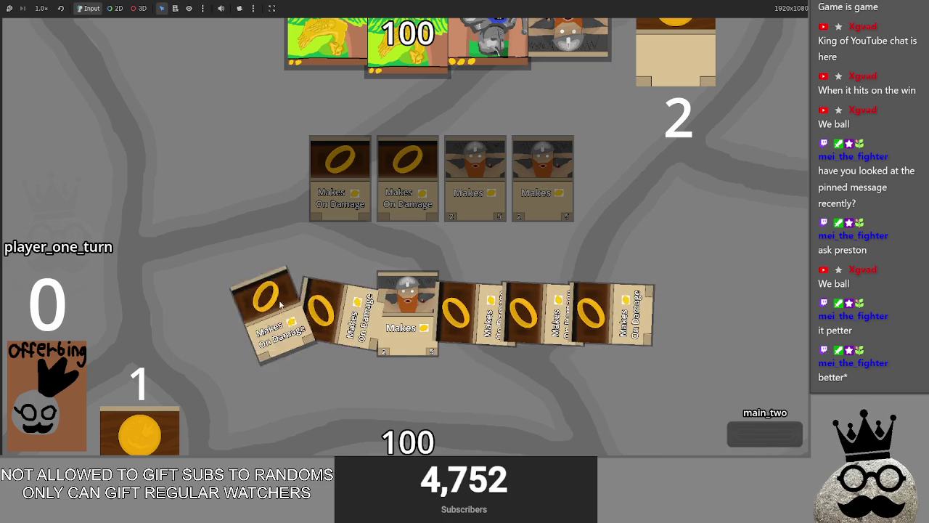
{"action": "left_click", "coordinate": [415, 304]}
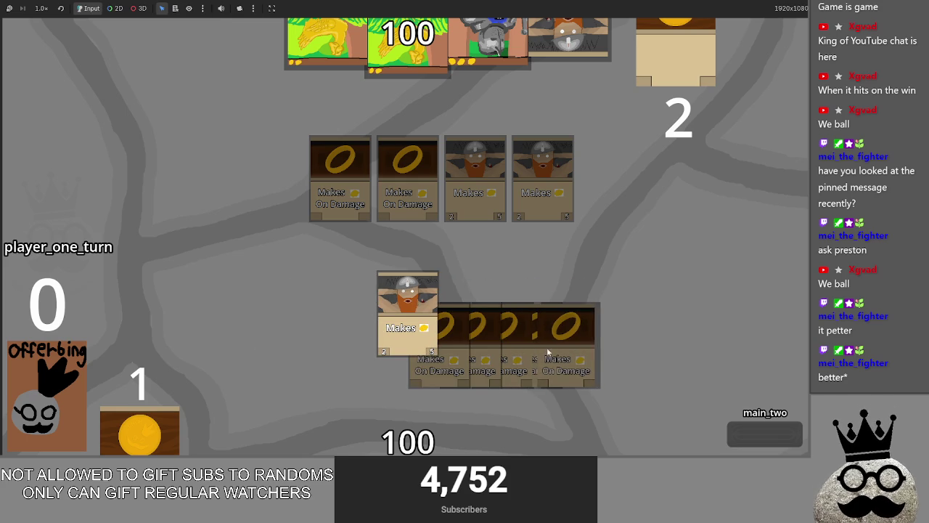
{"action": "key", "text": "alt+Tab"}
{"action": "key", "text": "Tab"}
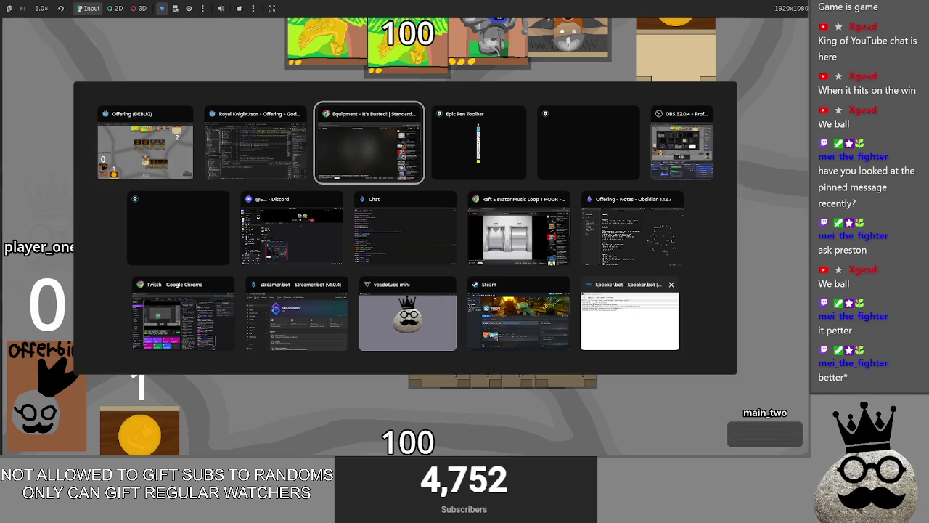
Step: Add a minus sign to the equipment z_index line and review its 5* offset term
{"action": "scroll", "coordinate": [497, 288], "scroll_direction": "down", "scroll_amount": 15}
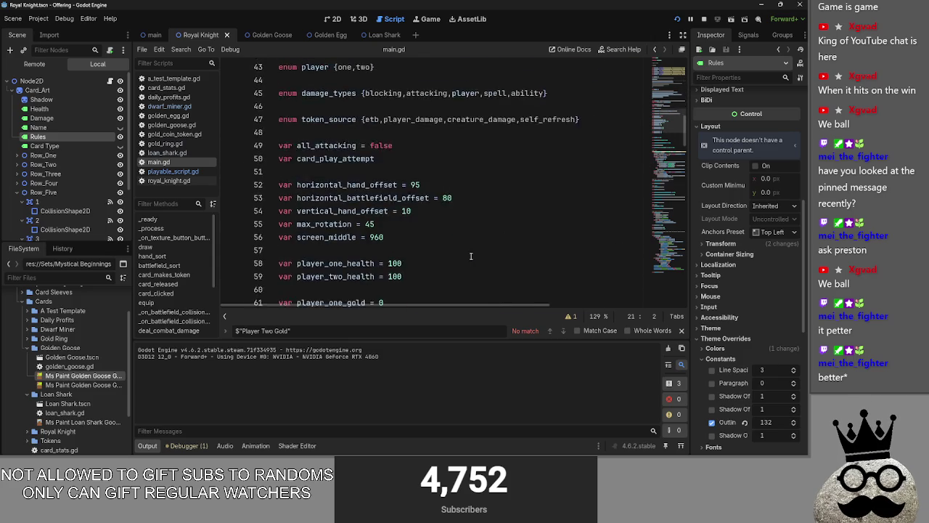
{"action": "scroll", "coordinate": [471, 256], "scroll_direction": "down", "scroll_amount": 5}
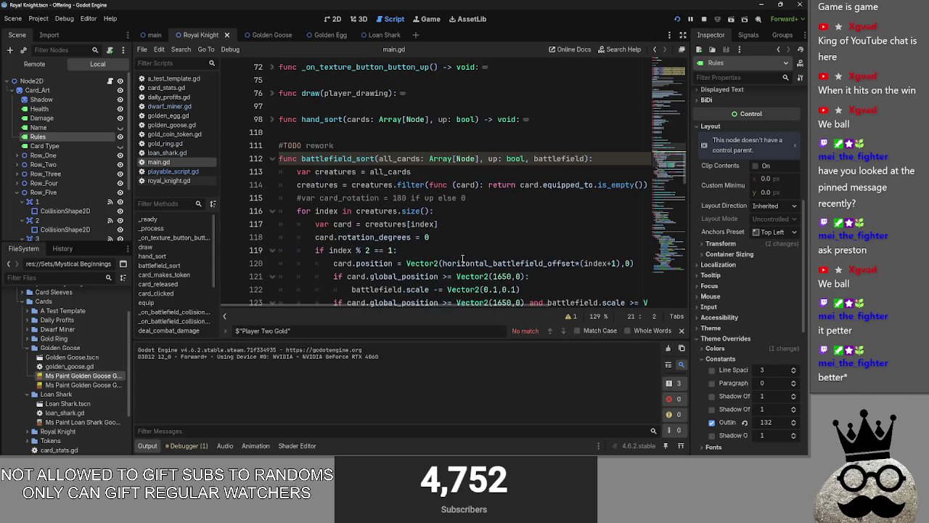
{"action": "scroll", "coordinate": [419, 283], "scroll_direction": "down", "scroll_amount": 2}
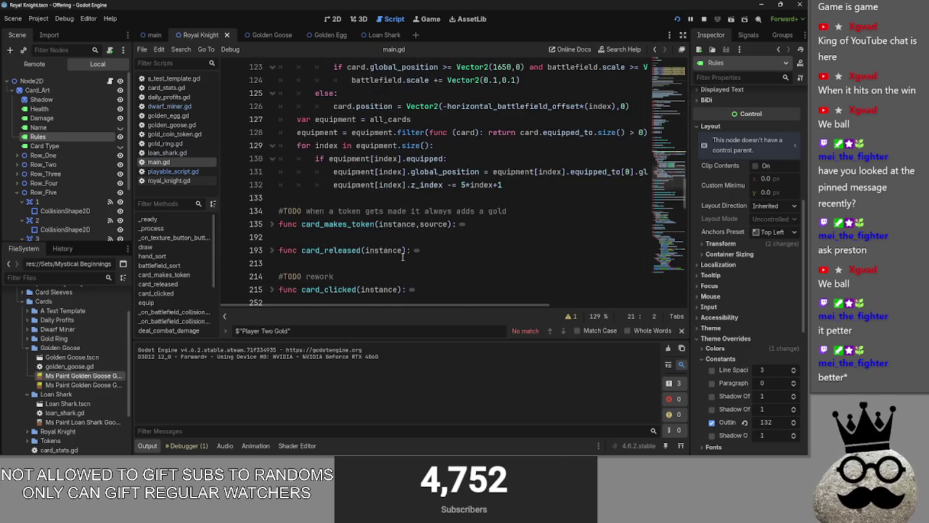
{"action": "scroll", "coordinate": [406, 258], "scroll_direction": "up", "scroll_amount": 2}
{"action": "left_click", "coordinate": [447, 263]}
{"action": "type", "text": "-"}
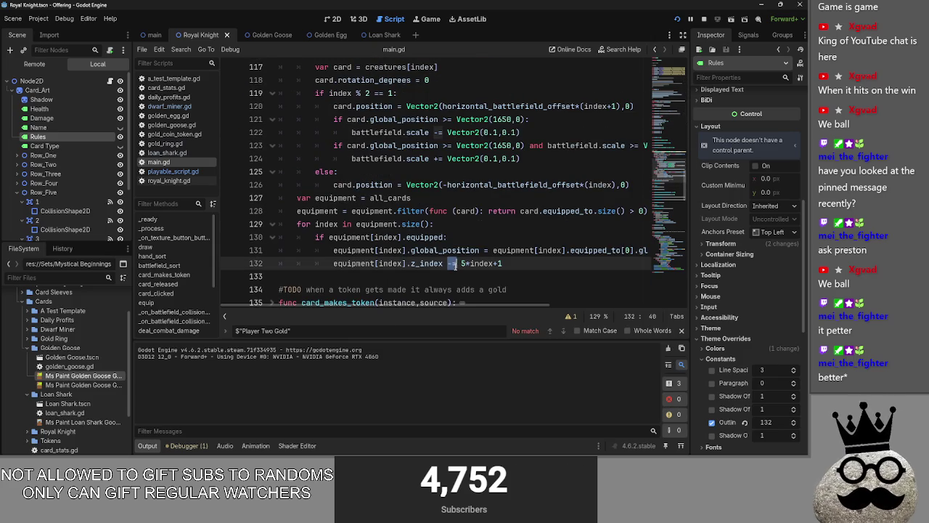
{"action": "left_click_drag", "start_coordinate": [461, 263], "coordinate": [470, 263]}
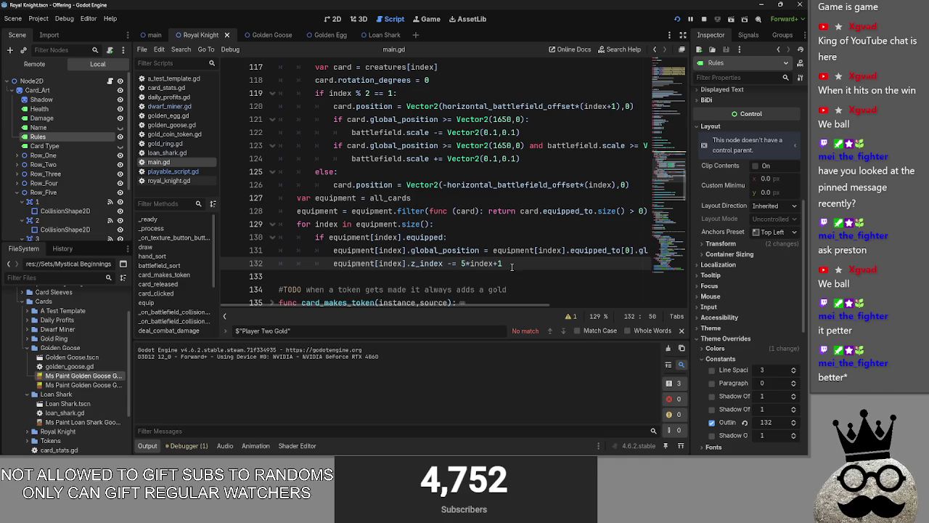
{"action": "left_click_drag", "start_coordinate": [499, 309], "coordinate": [681, 307]}
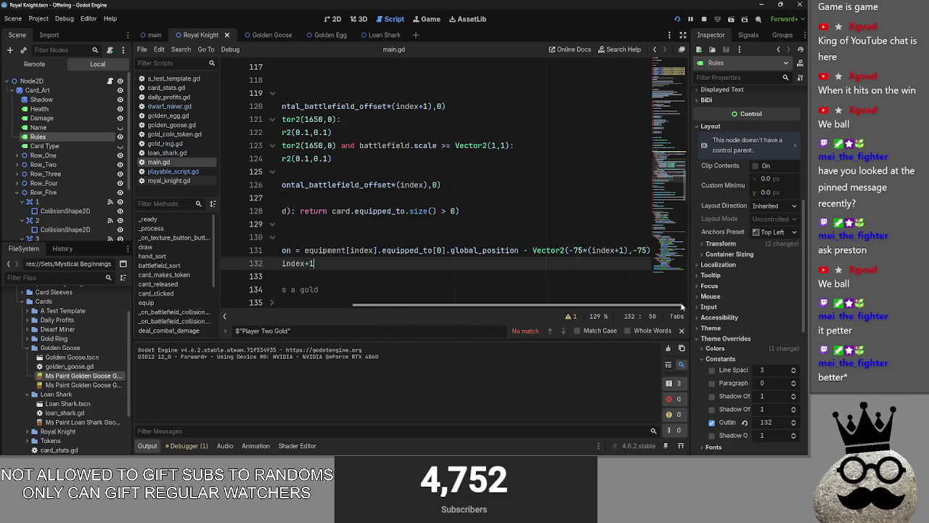
{"action": "left_click", "coordinate": [651, 258]}
{"action": "scroll", "coordinate": [435, 276], "scroll_direction": "up", "scroll_amount": 3}
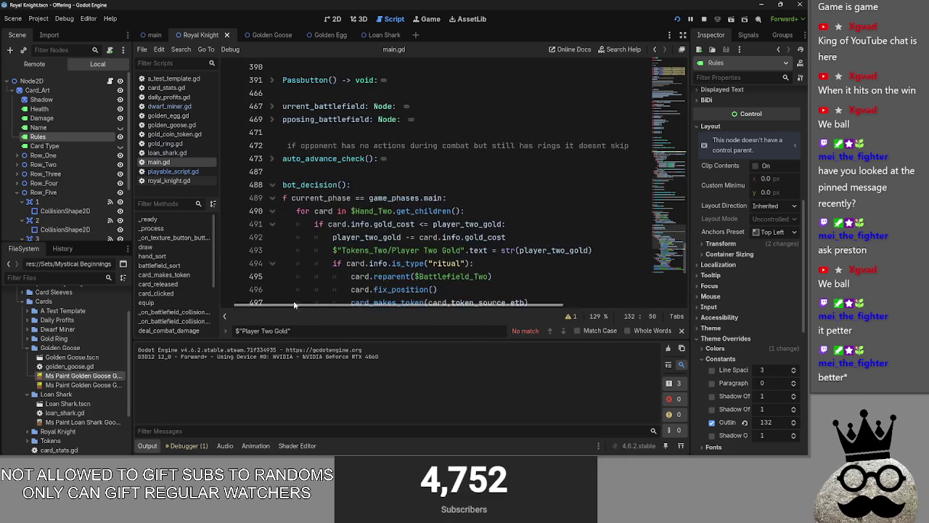
{"action": "left_click_drag", "start_coordinate": [337, 305], "coordinate": [294, 305]}
{"action": "scroll", "coordinate": [413, 282], "scroll_direction": "up", "scroll_amount": 10}
{"action": "scroll", "coordinate": [414, 281], "scroll_direction": "down", "scroll_amount": 2}
{"action": "scroll", "coordinate": [414, 281], "scroll_direction": "up", "scroll_amount": 10}
{"action": "scroll", "coordinate": [633, 240], "scroll_direction": "right", "scroll_amount": 5}
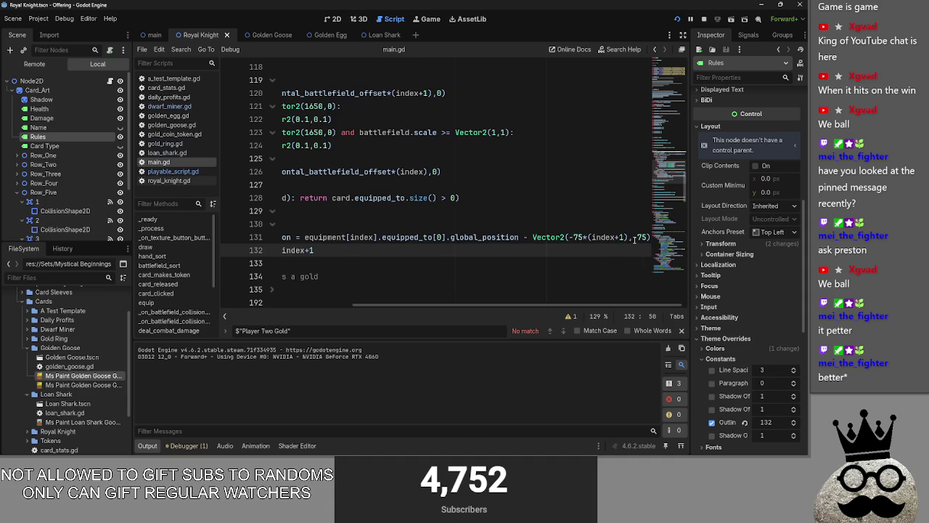
Step: Insert 'equipment[index].z_index = -5' above the -= line, then restart the game
{"action": "key", "text": "Home"}
{"action": "key", "text": "Return"}
{"action": "key", "text": "Up"}
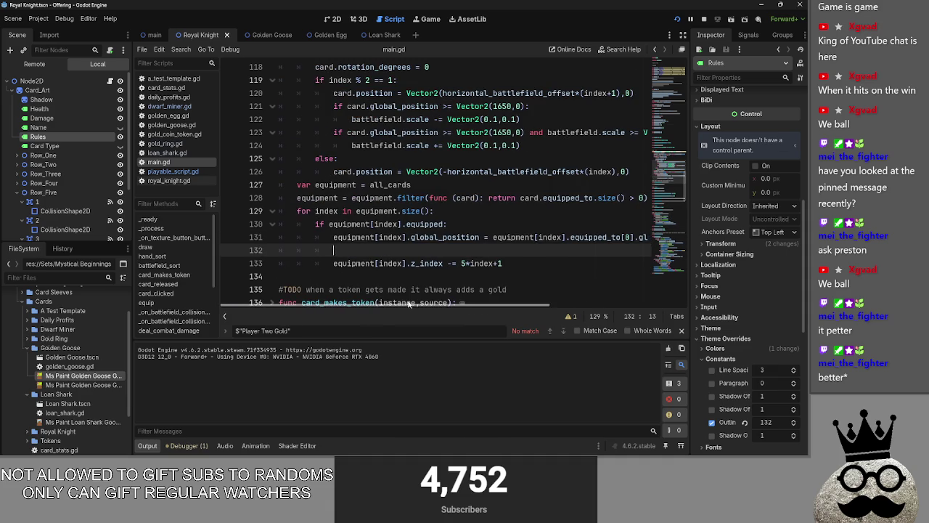
{"action": "type", "text": "z"}
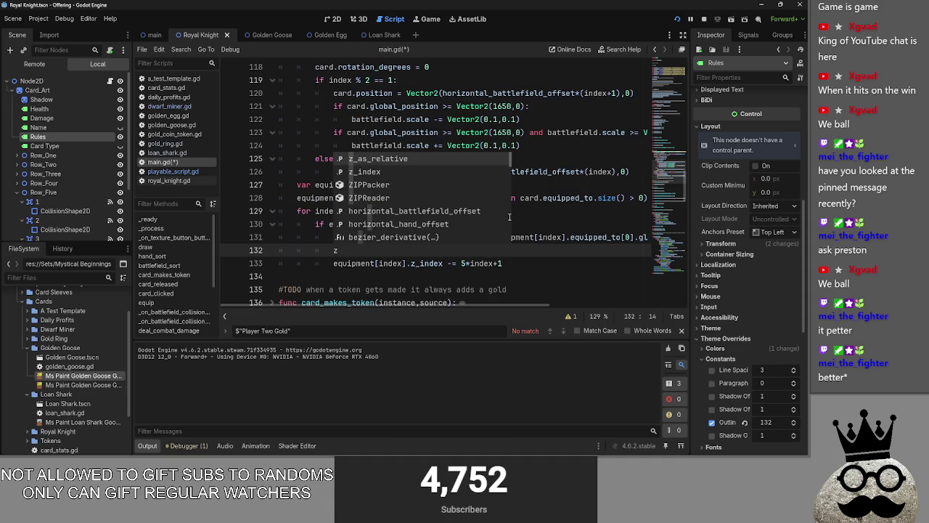
{"action": "key", "text": "BackSpace"}
{"action": "type", "text": "equip"}
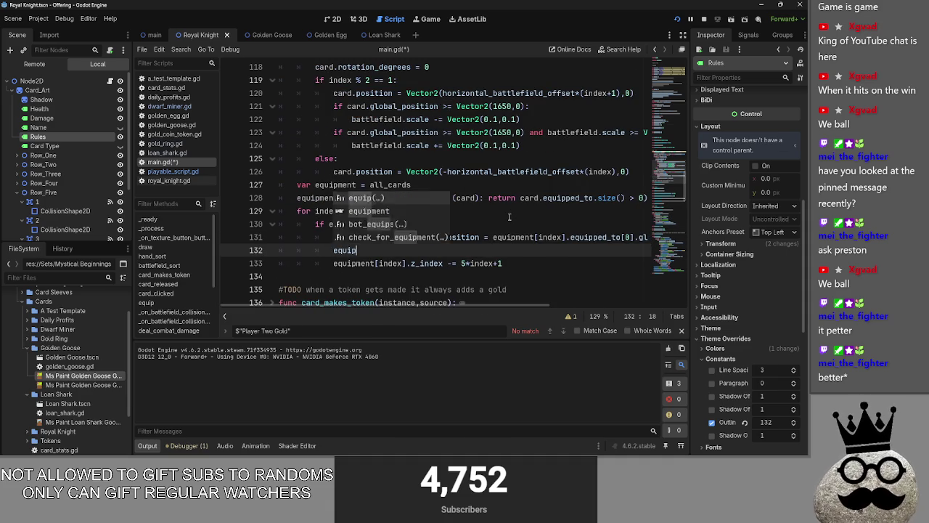
{"action": "type", "text": "ment"}
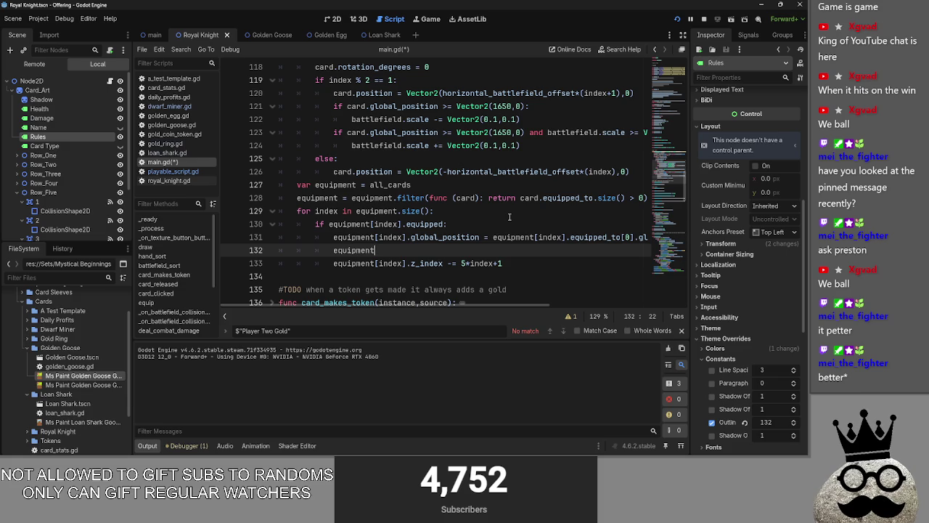
{"action": "type", "text": "[index"}
{"action": "type", "text": "]"}
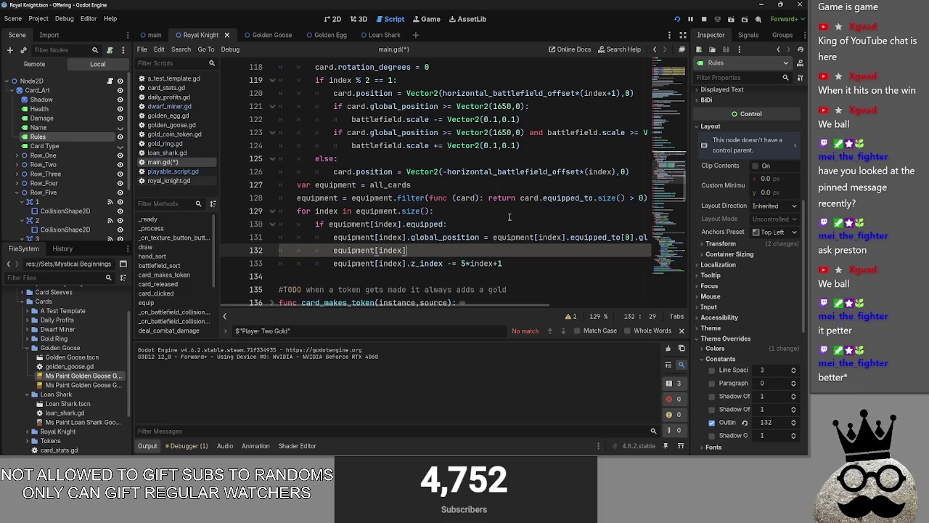
{"action": "type", "text": ".z_index"}
{"action": "type", "text": " 5"}
{"action": "type", "text": "-5"}
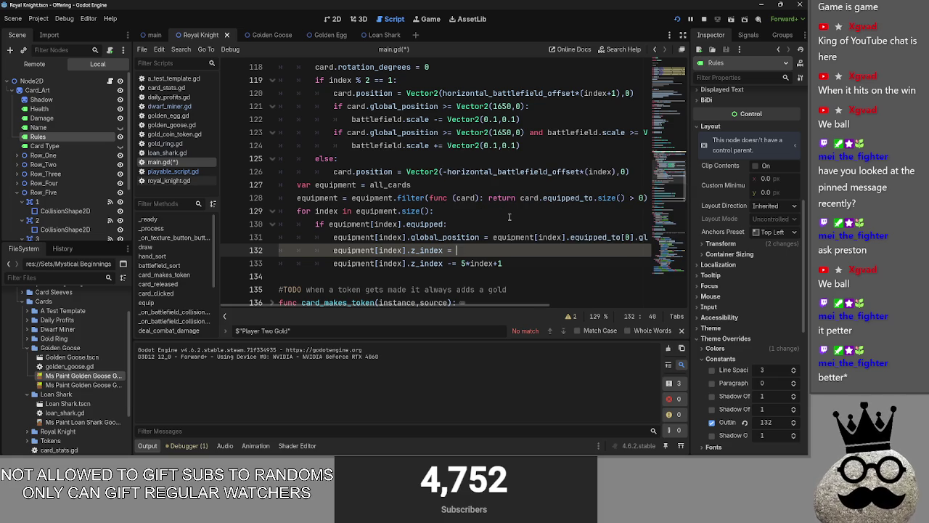
{"action": "left_click", "coordinate": [502, 263]}
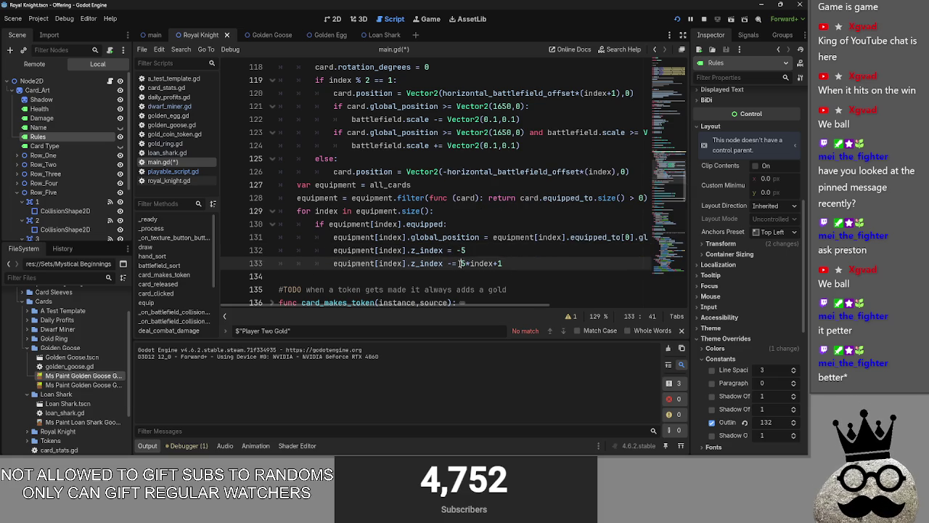
{"action": "left_click", "coordinate": [704, 19]}
{"action": "left_click", "coordinate": [676, 20]}
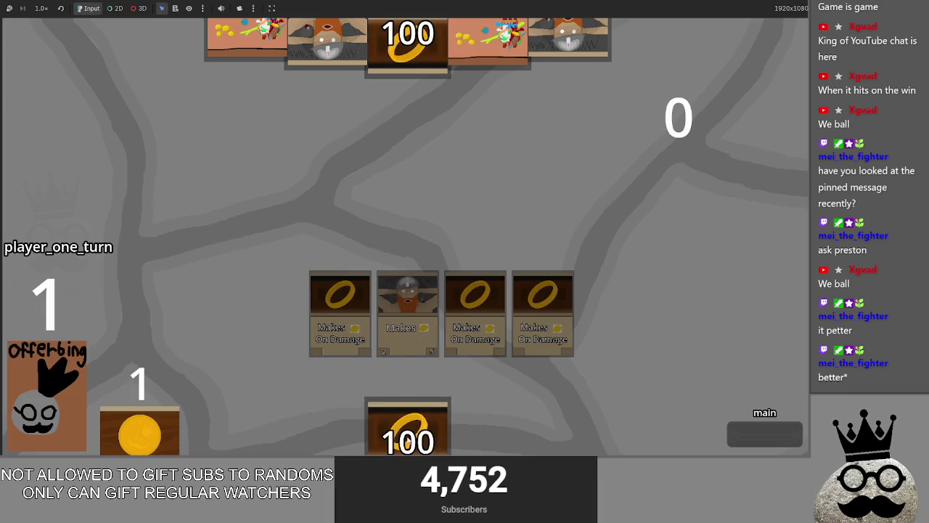
Step: Cycle through player two's turn back to player one's main phase
{"action": "left_click", "coordinate": [753, 434]}
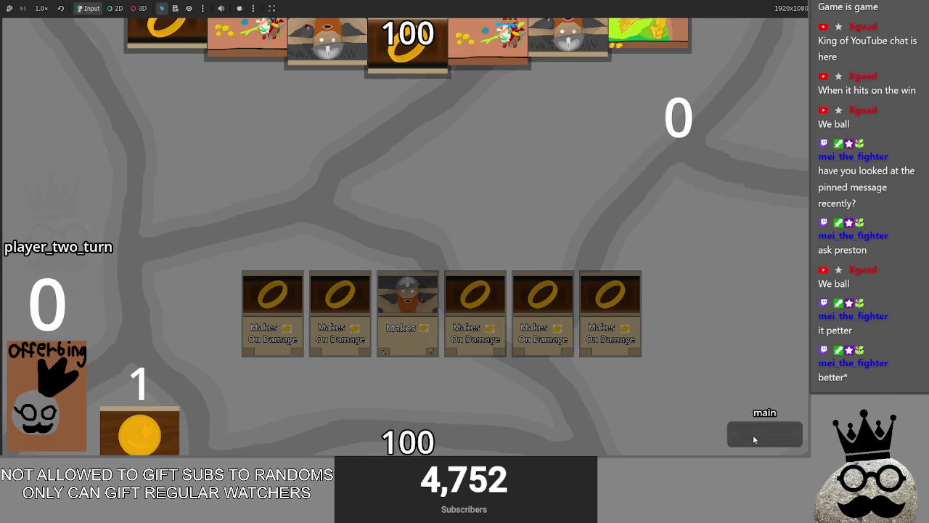
{"action": "left_click", "coordinate": [753, 434]}
{"action": "left_click", "coordinate": [753, 434]}
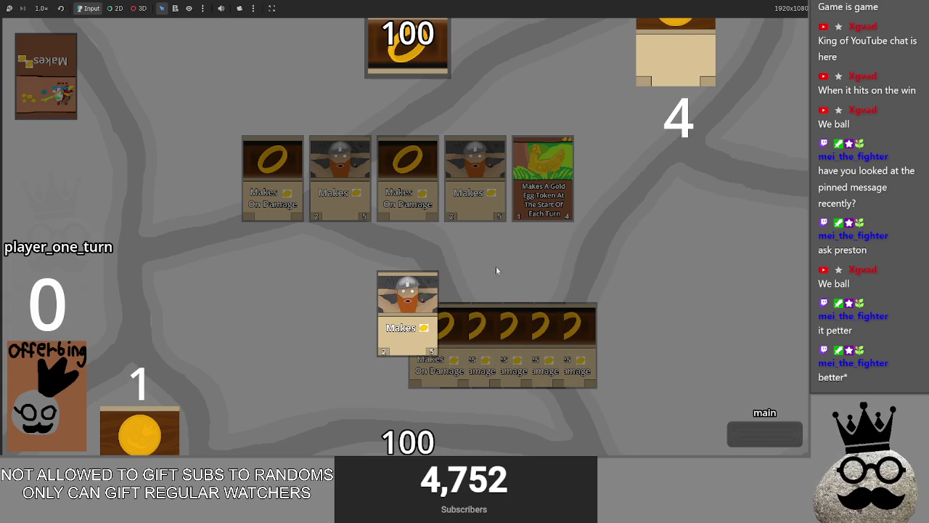
Step: Stop the game, change line 131 to Vector2(-75*(index+1)-75,-75), and rerun with F5
{"action": "key", "text": "F8"}
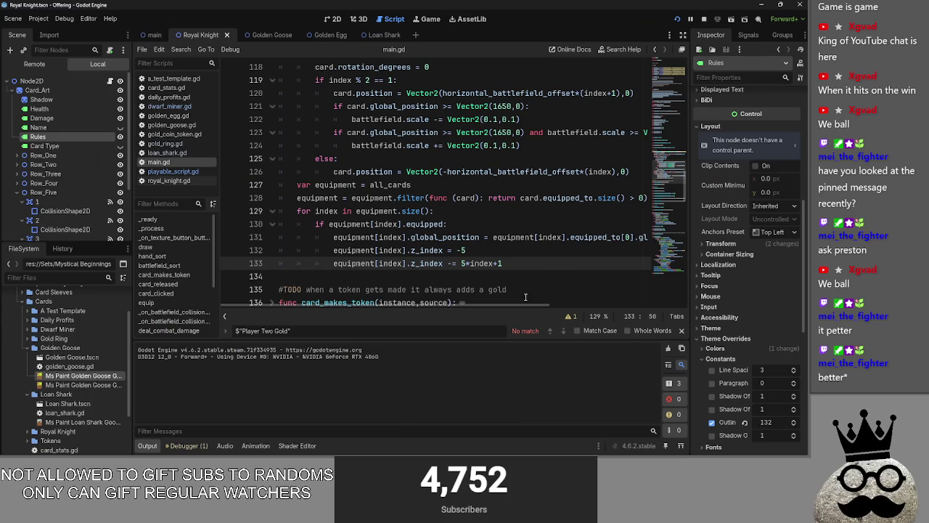
{"action": "left_click_drag", "start_coordinate": [519, 306], "coordinate": [772, 311]}
{"action": "left_click", "coordinate": [646, 237]}
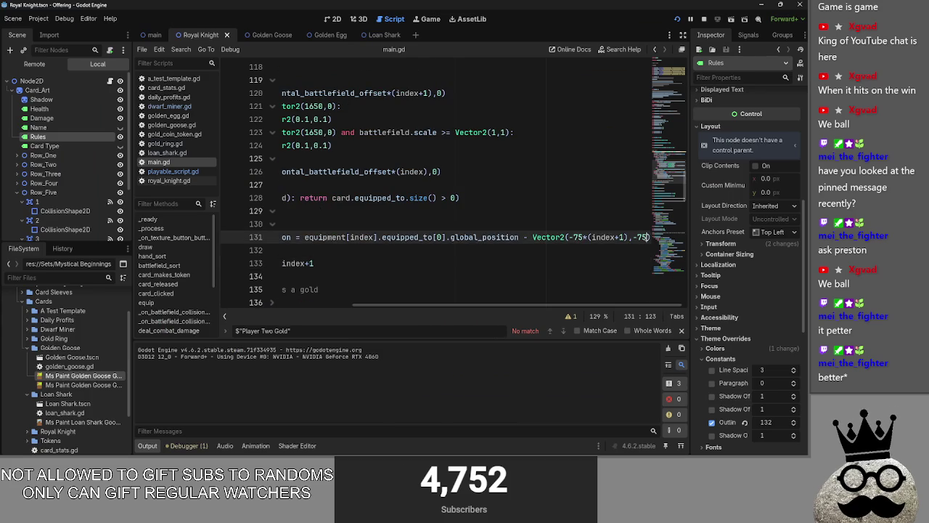
{"action": "key", "text": "alt+Tab"}
{"action": "key", "text": "alt+Tab"}
{"action": "double_click", "coordinate": [622, 237]}
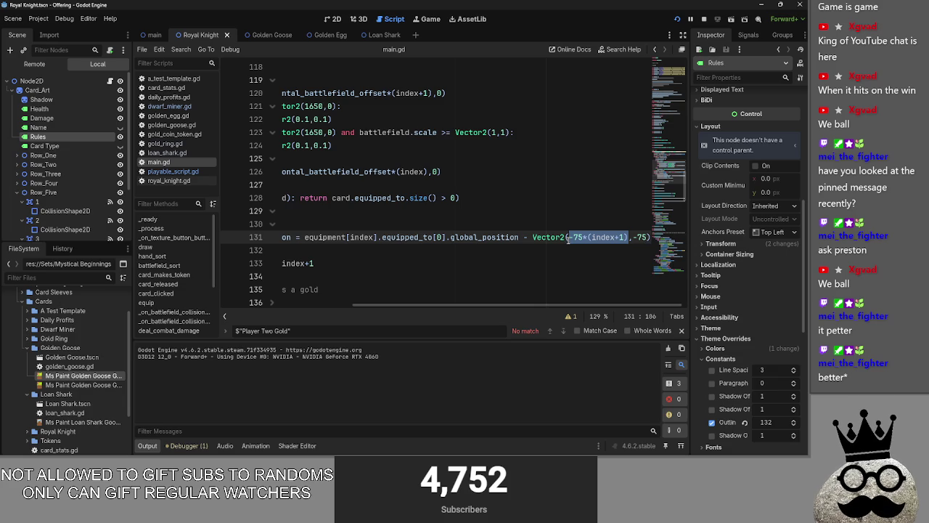
{"action": "left_click", "coordinate": [568, 237]}
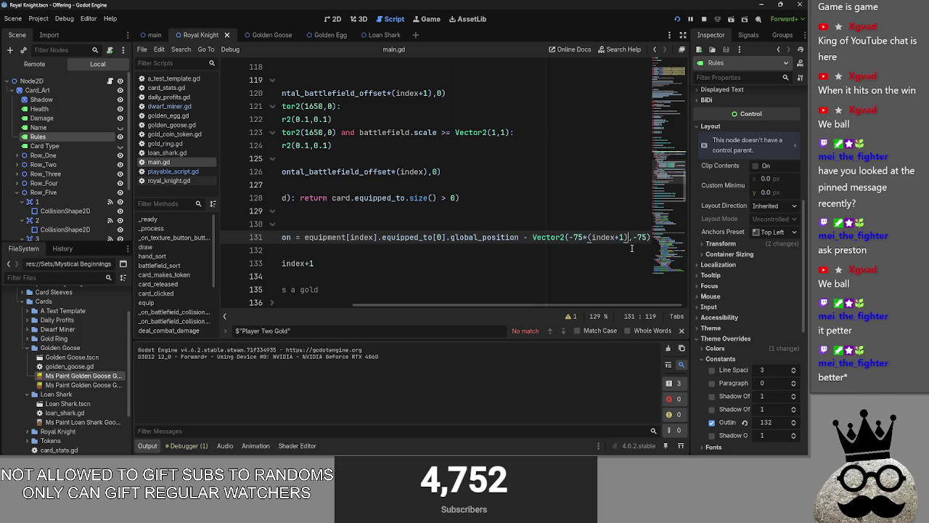
{"action": "type", "text": "-75"}
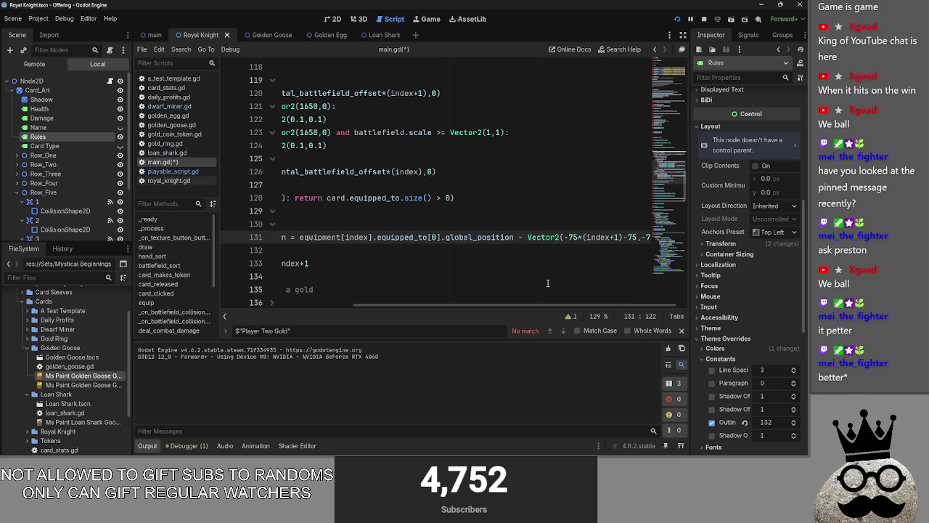
{"action": "key", "text": "F5"}
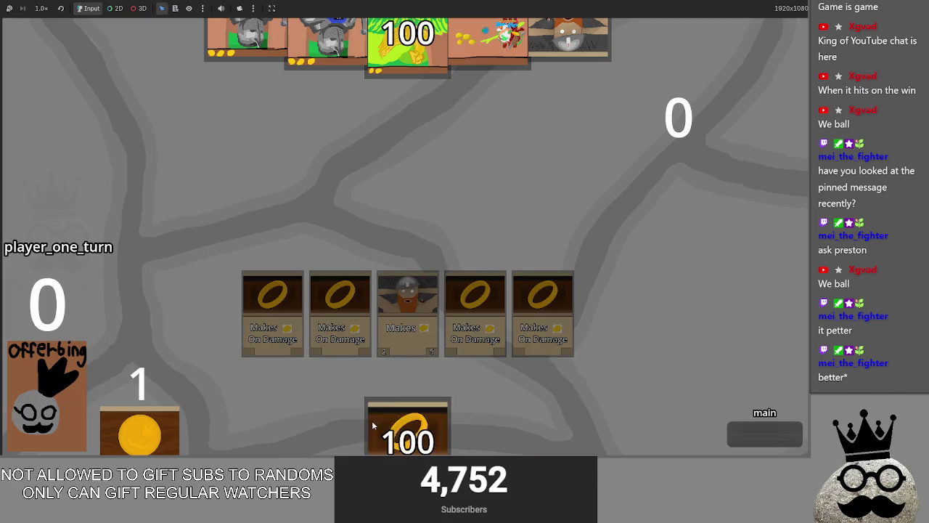
Step: Play through one turn cycle, then return to the editor and relaunch with F5
{"action": "left_click", "coordinate": [767, 441]}
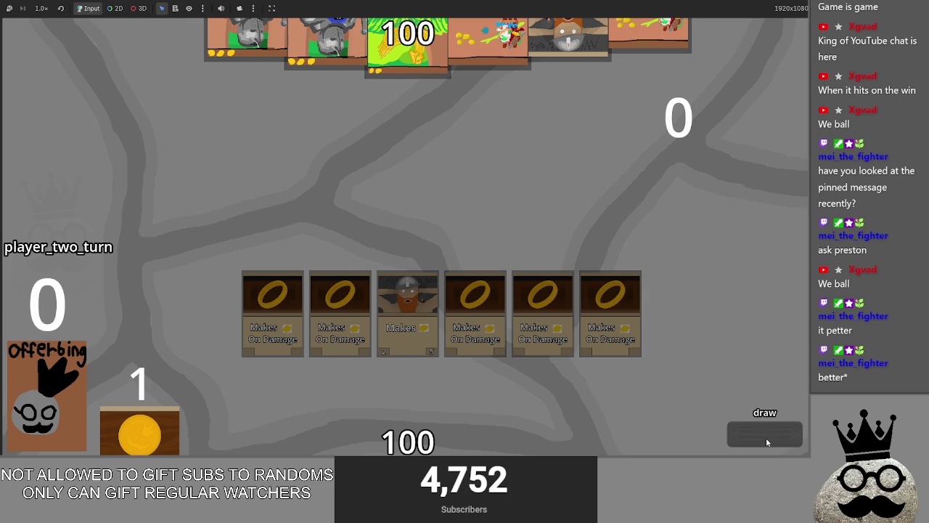
{"action": "left_click", "coordinate": [766, 440]}
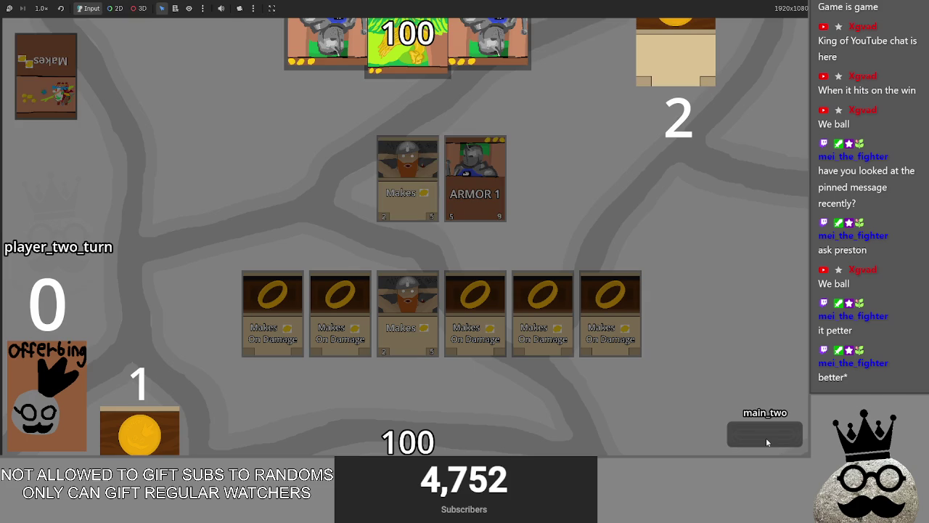
{"action": "left_click", "coordinate": [767, 441]}
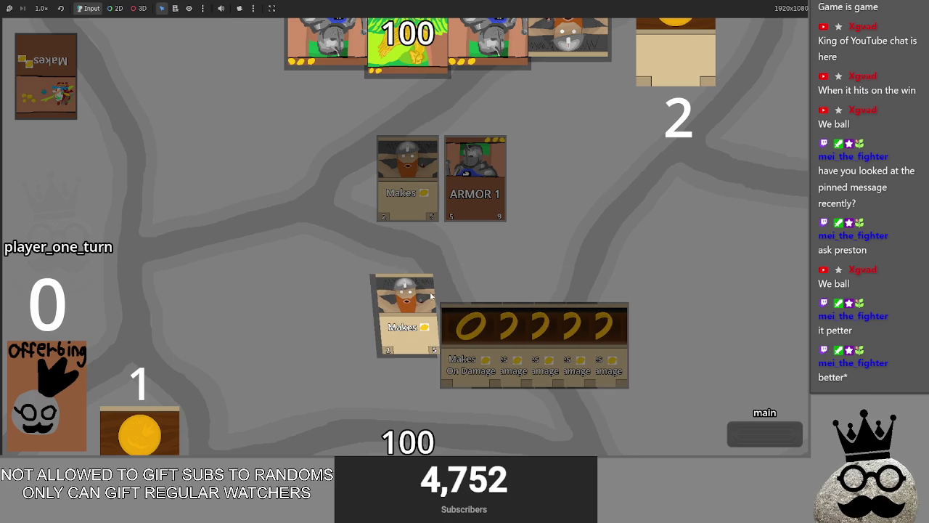
{"action": "key", "text": "alt+Tab"}
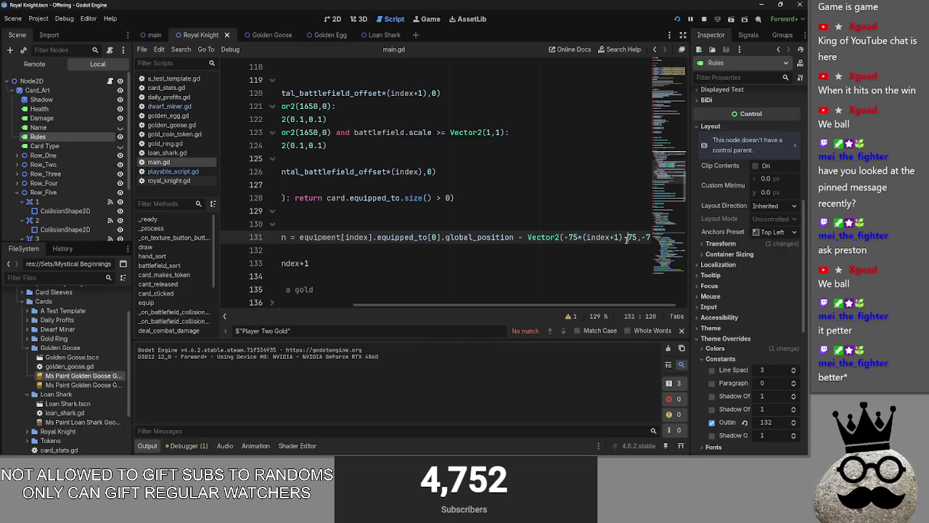
{"action": "key", "text": "F5"}
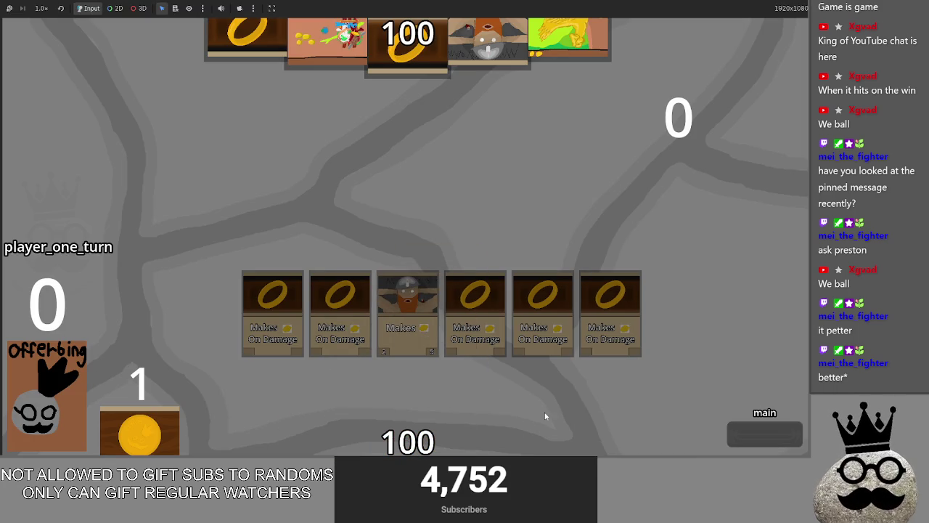
Step: Advance the new match to view the rings stacked beneath the dwarf, then stop it
{"action": "left_click", "coordinate": [780, 435]}
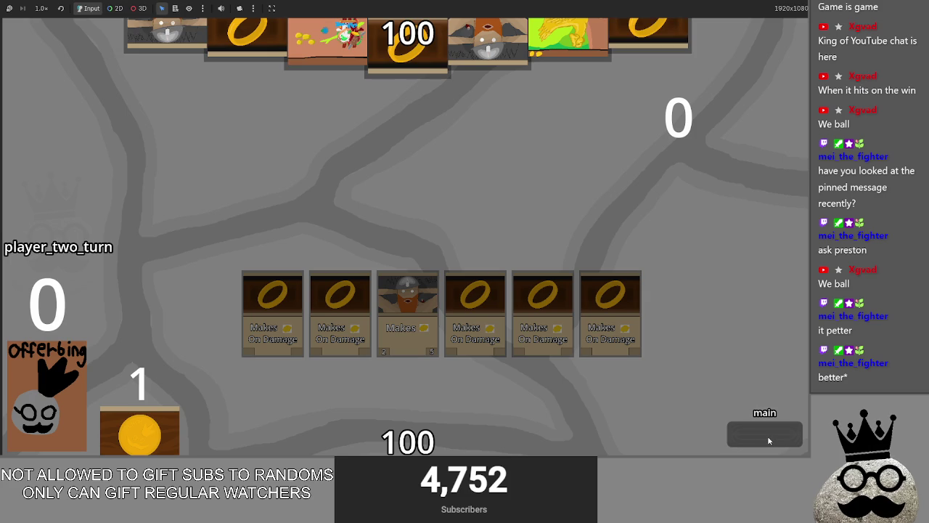
{"action": "left_click", "coordinate": [767, 436]}
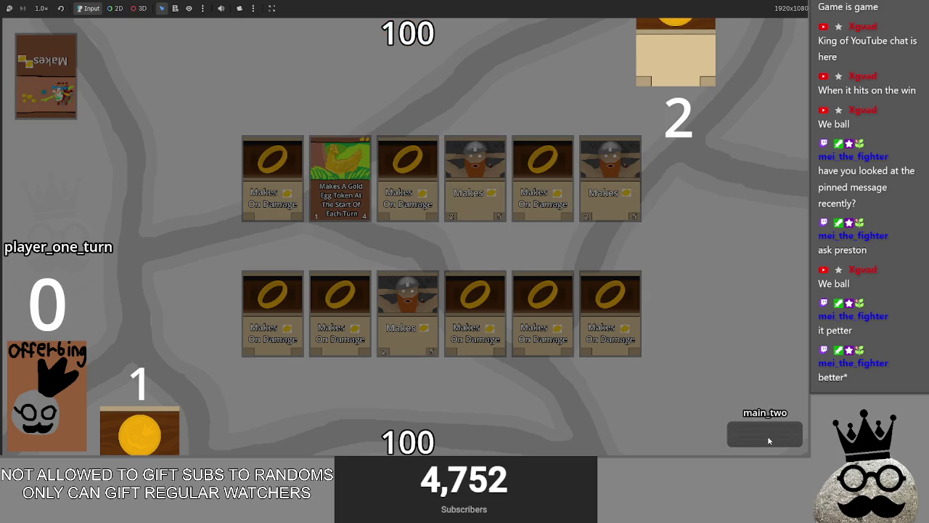
{"action": "left_click", "coordinate": [767, 436]}
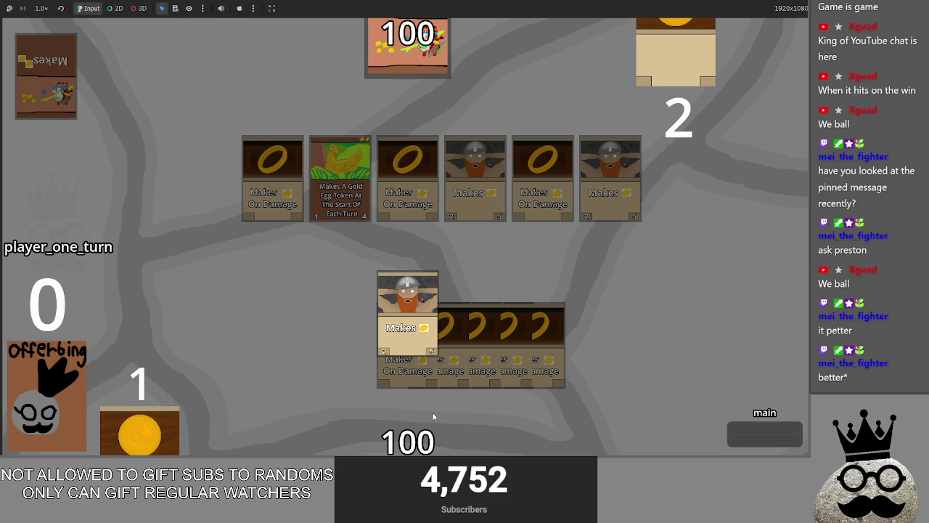
{"action": "key", "text": "F8"}
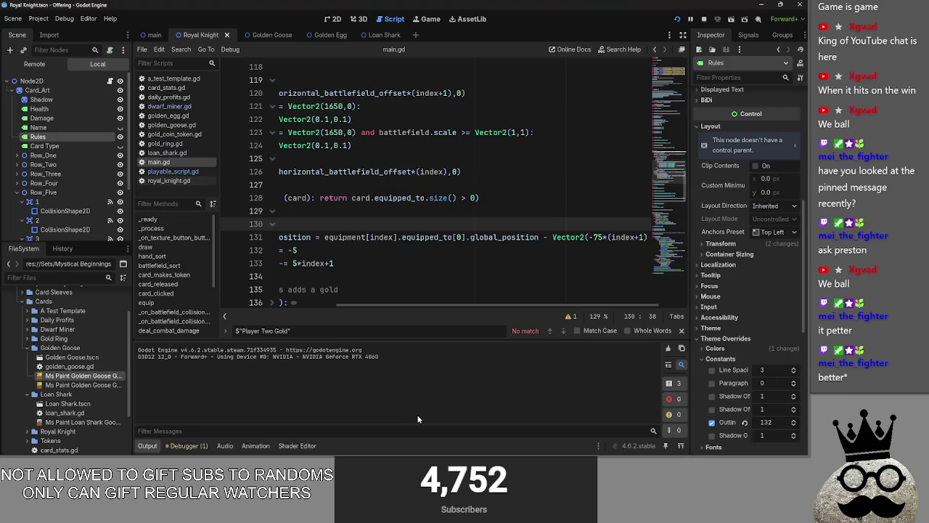
{"action": "left_click", "coordinate": [168, 171]}
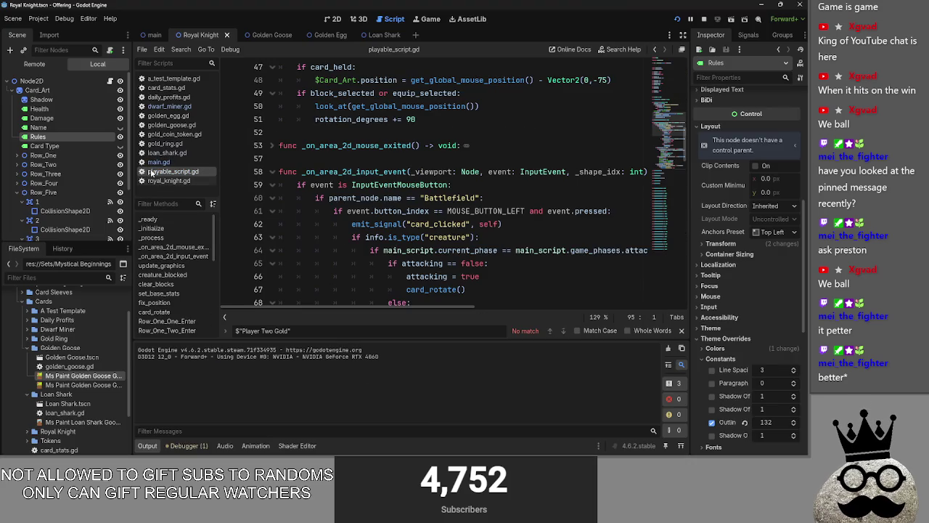
{"action": "scroll", "coordinate": [333, 199], "scroll_direction": "down", "scroll_amount": 3}
{"action": "scroll", "coordinate": [332, 200], "scroll_direction": "down", "scroll_amount": 7}
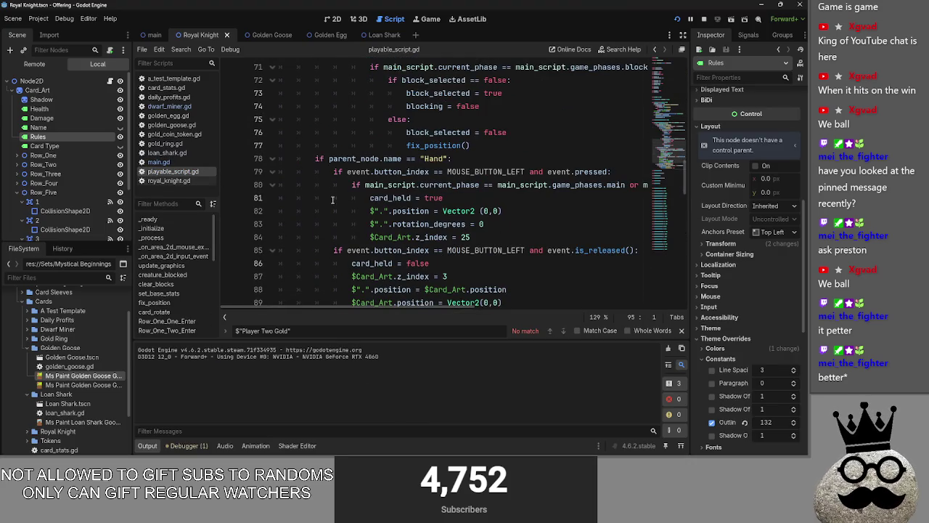
{"action": "scroll", "coordinate": [333, 200], "scroll_direction": "up", "scroll_amount": 8}
{"action": "scroll", "coordinate": [333, 199], "scroll_direction": "down", "scroll_amount": 6}
{"action": "scroll", "coordinate": [333, 198], "scroll_direction": "down", "scroll_amount": 4}
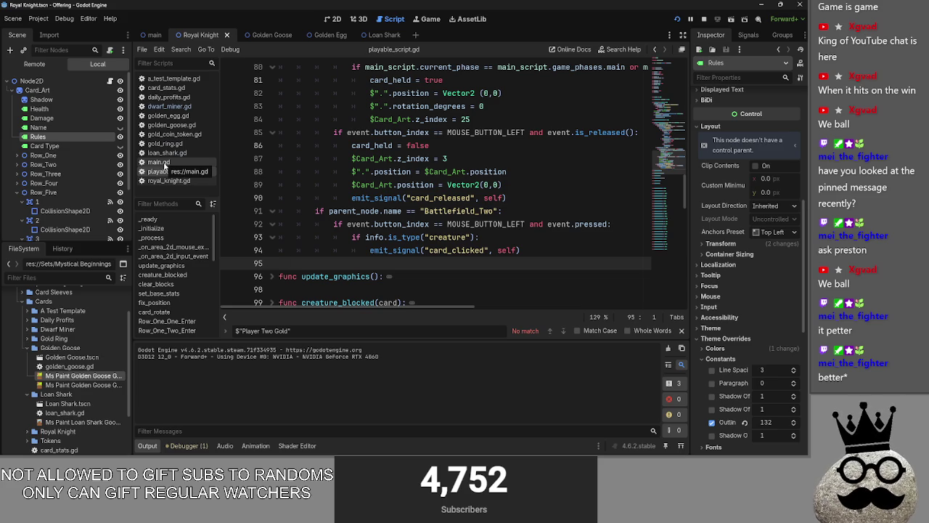
{"action": "mouse_move", "coordinate": [556, 252]}
{"action": "left_mouse_down"}
{"action": "mouse_move", "coordinate": [472, 224]}
{"action": "mouse_move", "coordinate": [279, 211]}
{"action": "left_mouse_up"}
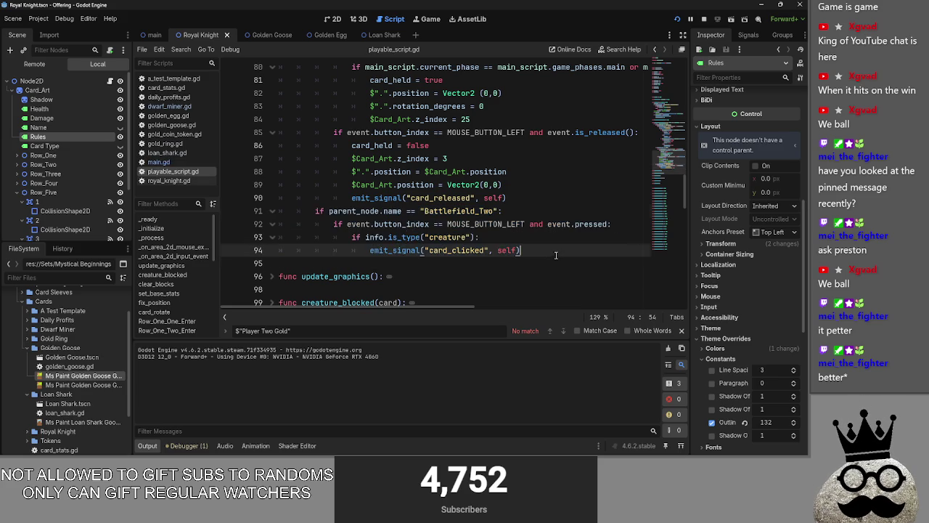
{"action": "left_click", "coordinate": [537, 243]}
{"action": "scroll", "coordinate": [533, 232], "scroll_direction": "up", "scroll_amount": 5}
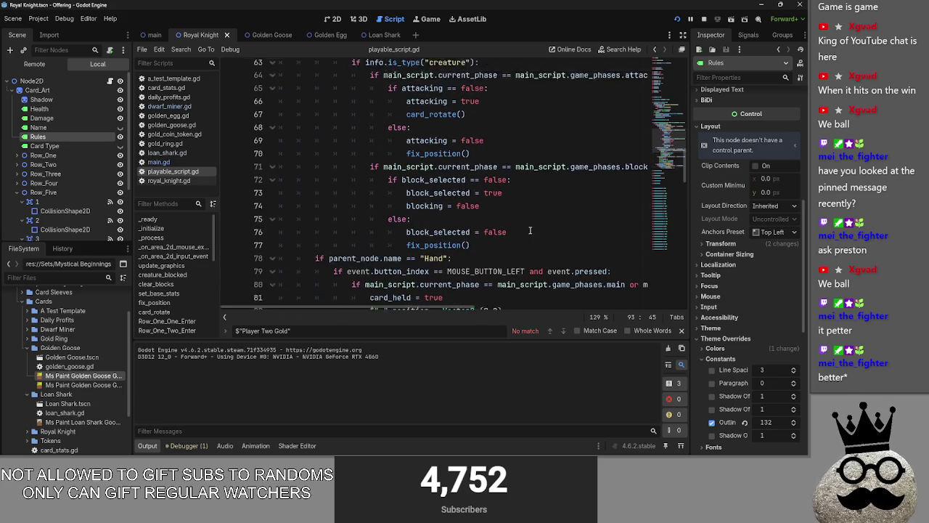
{"action": "scroll", "coordinate": [523, 228], "scroll_direction": "up", "scroll_amount": 3}
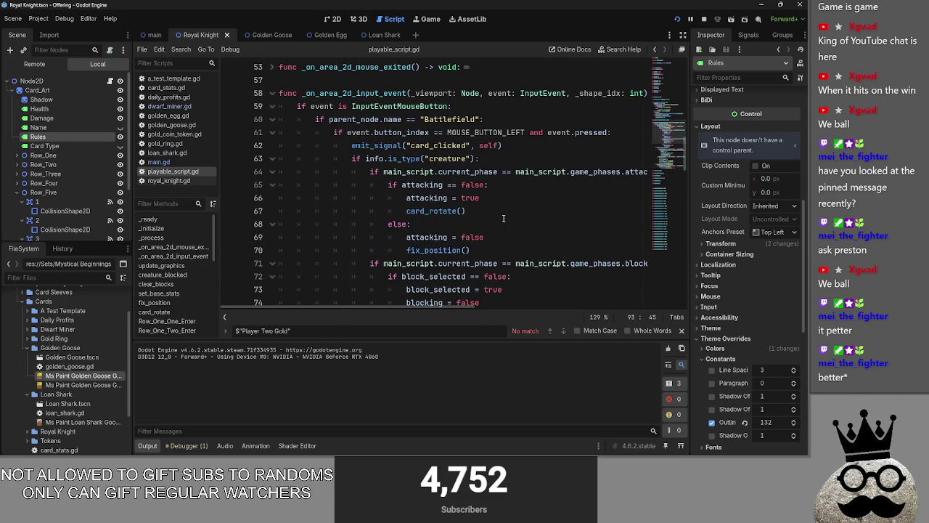
{"action": "scroll", "coordinate": [503, 218], "scroll_direction": "down", "scroll_amount": 8}
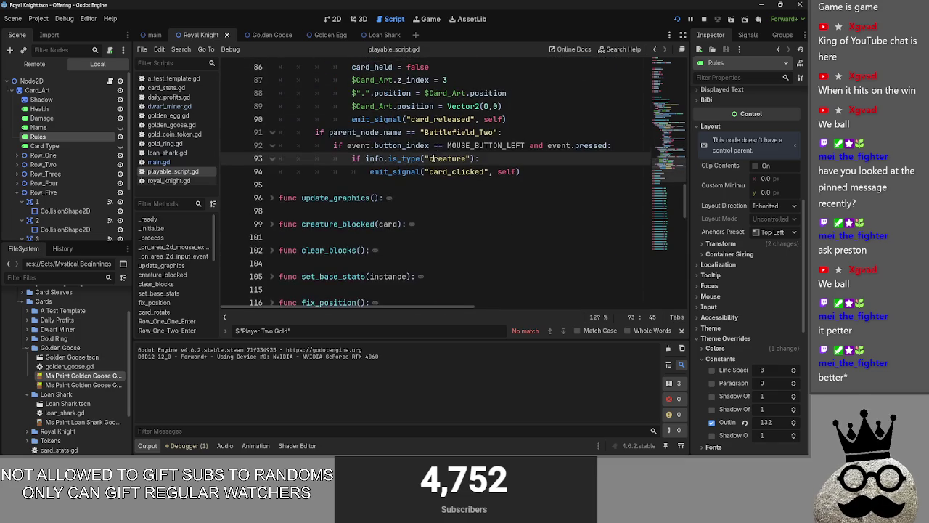
{"action": "scroll", "coordinate": [433, 158], "scroll_direction": "up", "scroll_amount": 5}
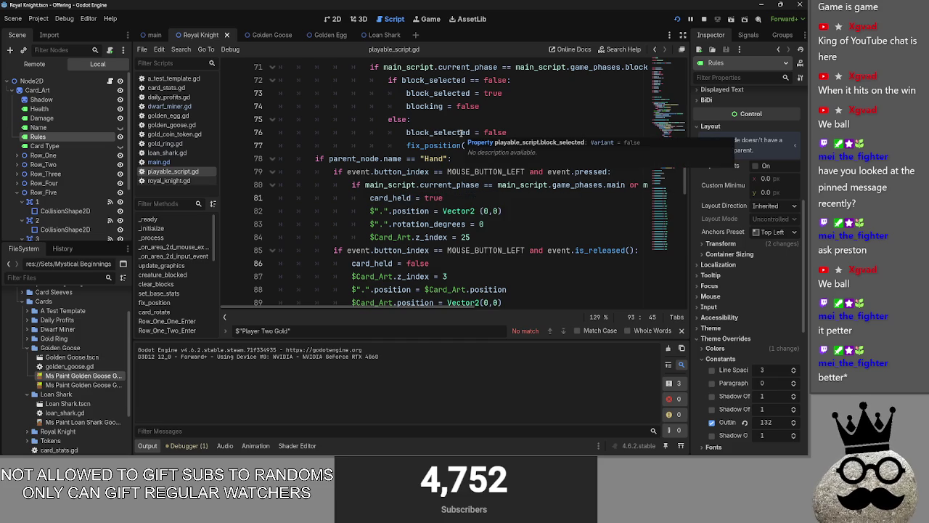
{"action": "key", "text": "alt+Tab"}
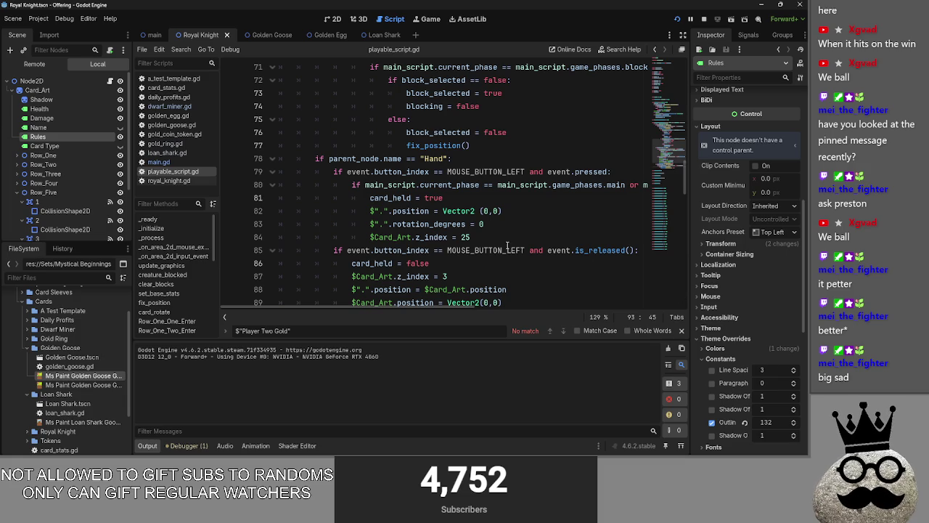
{"action": "left_click", "coordinate": [509, 233]}
{"action": "scroll", "coordinate": [509, 232], "scroll_direction": "up", "scroll_amount": 2}
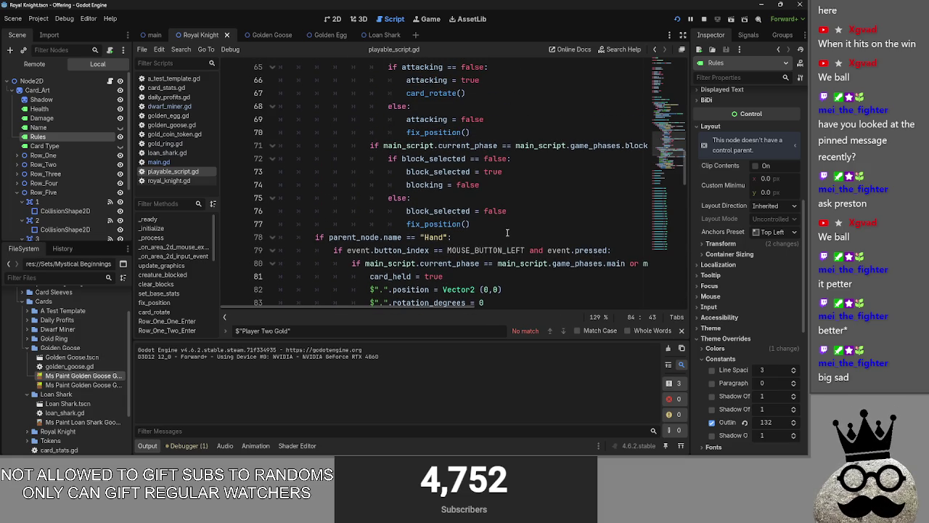
{"action": "scroll", "coordinate": [511, 246], "scroll_direction": "down", "scroll_amount": 5}
{"action": "scroll", "coordinate": [521, 271], "scroll_direction": "down", "scroll_amount": 1}
{"action": "scroll", "coordinate": [361, 246], "scroll_direction": "up", "scroll_amount": 13}
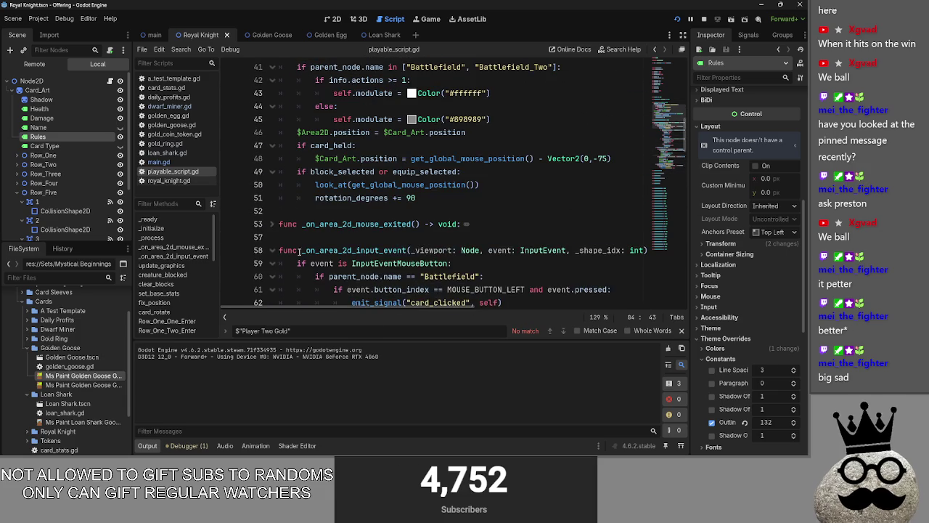
{"action": "left_click", "coordinate": [315, 247]}
{"action": "scroll", "coordinate": [330, 257], "scroll_direction": "up", "scroll_amount": 2}
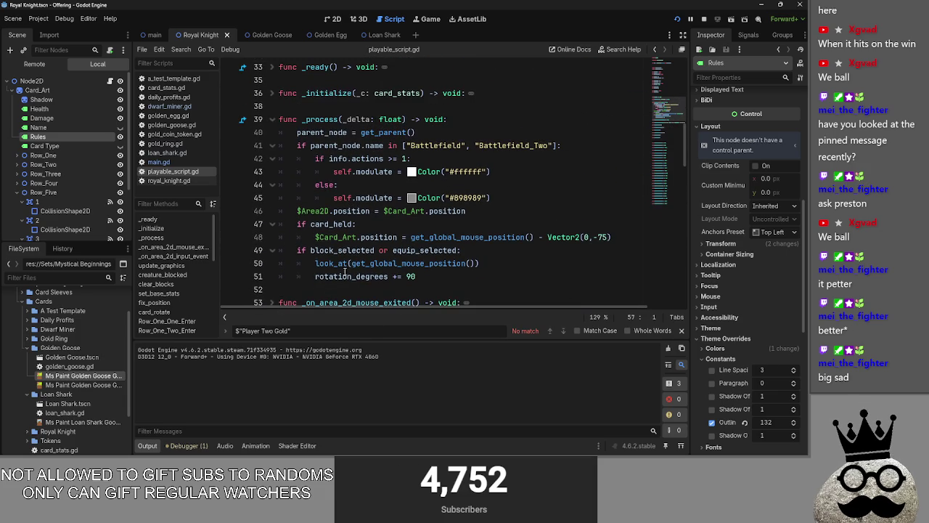
{"action": "left_click", "coordinate": [273, 119]}
{"action": "left_click", "coordinate": [159, 162]}
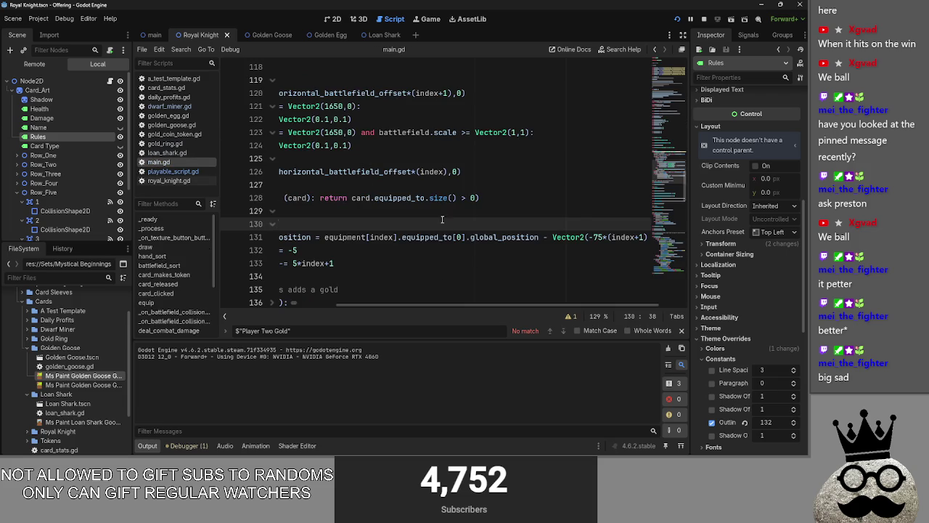
Step: Scroll main.gd up to battlefield_sort and put the caret after its #TODO rework note
{"action": "left_click", "coordinate": [439, 212]}
{"action": "scroll", "coordinate": [457, 249], "scroll_direction": "up", "scroll_amount": 2}
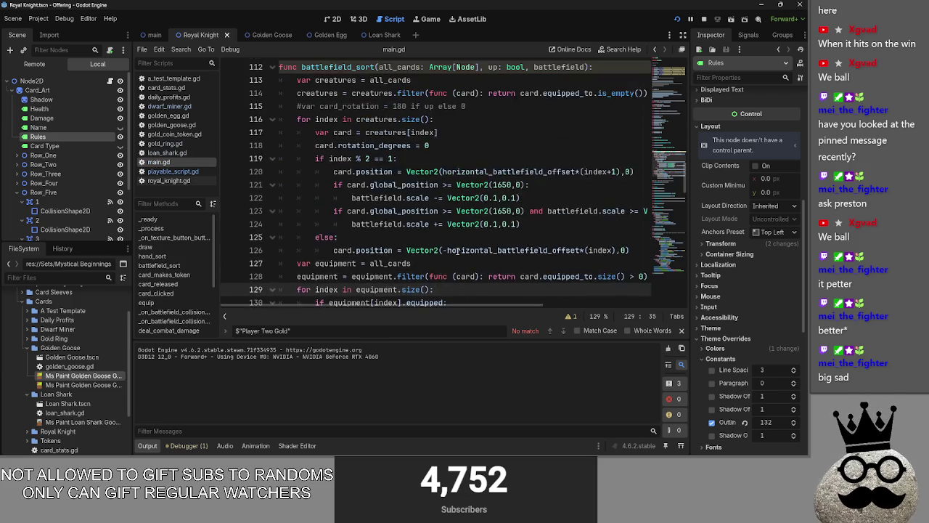
{"action": "scroll", "coordinate": [458, 249], "scroll_direction": "up", "scroll_amount": 2}
{"action": "left_click", "coordinate": [440, 119]}
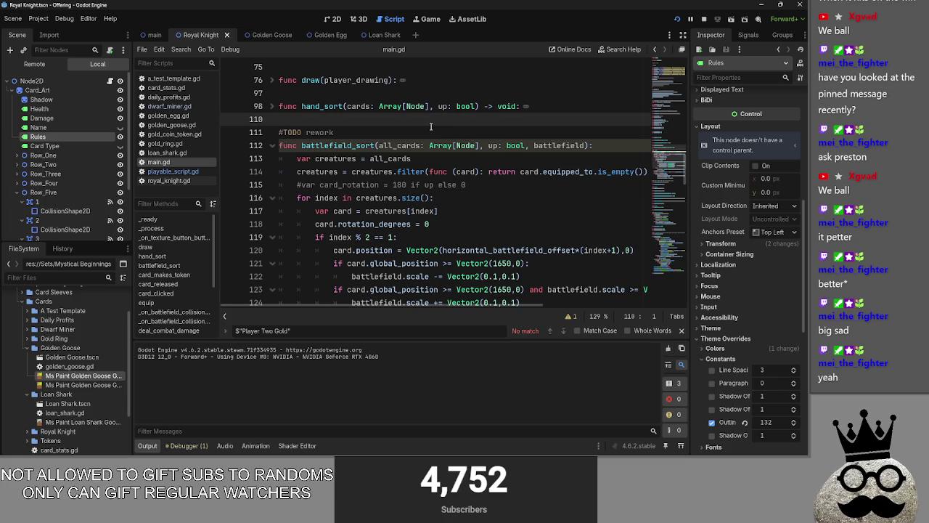
{"action": "left_click", "coordinate": [422, 137]}
{"action": "left_click", "coordinate": [426, 107]}
{"action": "left_click", "coordinate": [419, 122]}
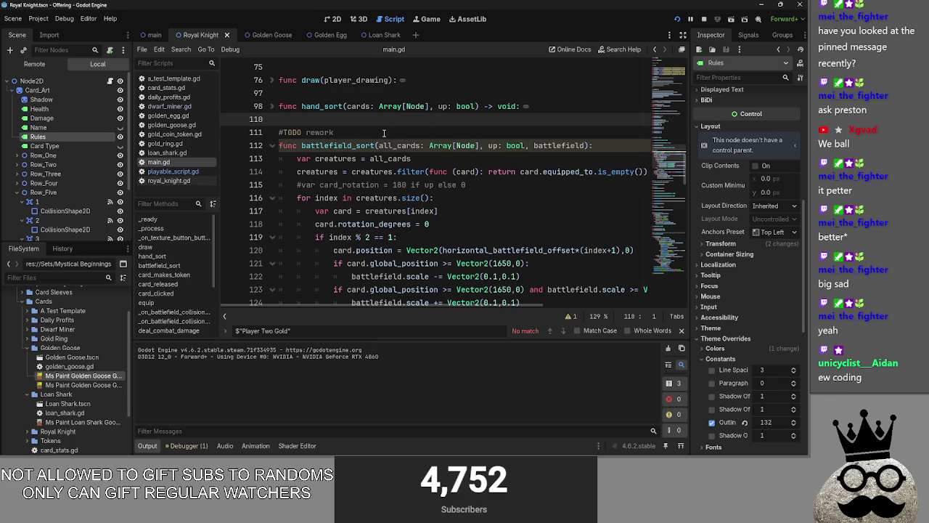
{"action": "left_click", "coordinate": [384, 133]}
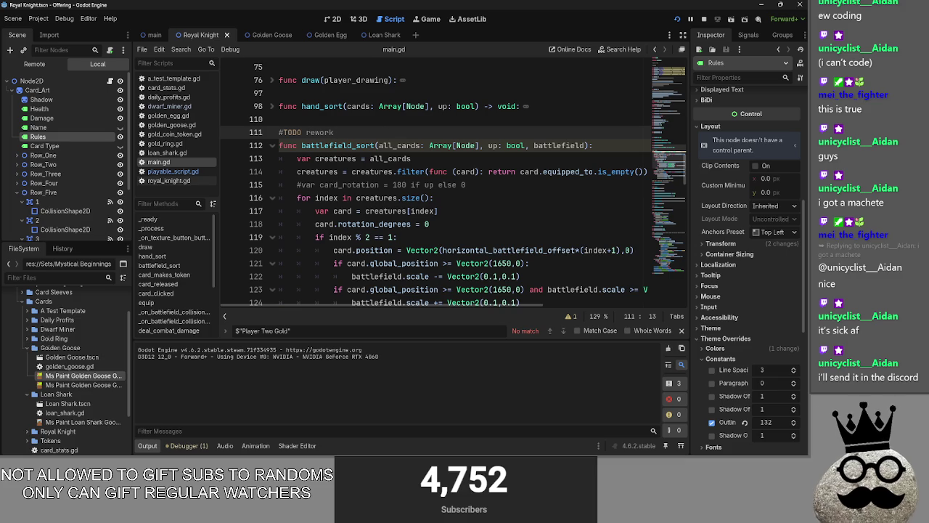
{"action": "mouse_move", "coordinate": [291, 295]}
{"action": "left_mouse_down"}
{"action": "mouse_move", "coordinate": [394, 222]}
{"action": "mouse_move", "coordinate": [415, 218]}
{"action": "mouse_move", "coordinate": [422, 235]}
{"action": "mouse_move", "coordinate": [341, 292]}
{"action": "mouse_move", "coordinate": [292, 312]}
{"action": "mouse_move", "coordinate": [242, 310]}
{"action": "mouse_move", "coordinate": [297, 290]}
{"action": "left_mouse_up"}
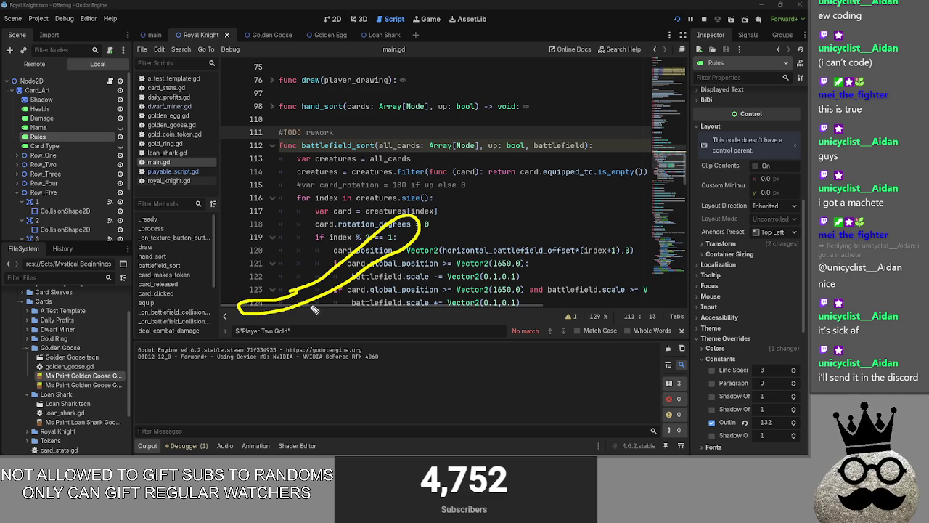
Step: Sketch a machete with a long blade and crossguard over the code with the annotation pen
{"action": "left_click_drag", "start_coordinate": [284, 312], "coordinate": [308, 330]}
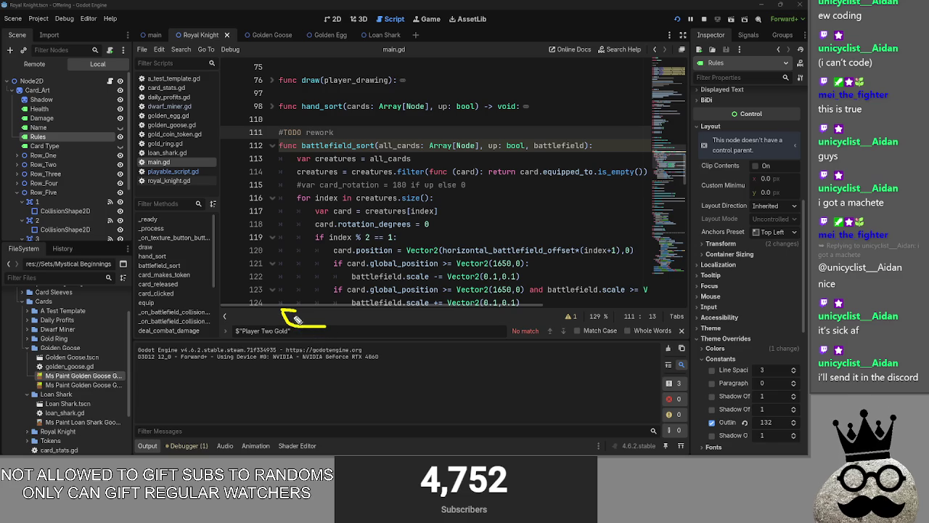
{"action": "left_click_drag", "start_coordinate": [292, 314], "coordinate": [358, 317]}
{"action": "key", "text": "ctrl+z"}
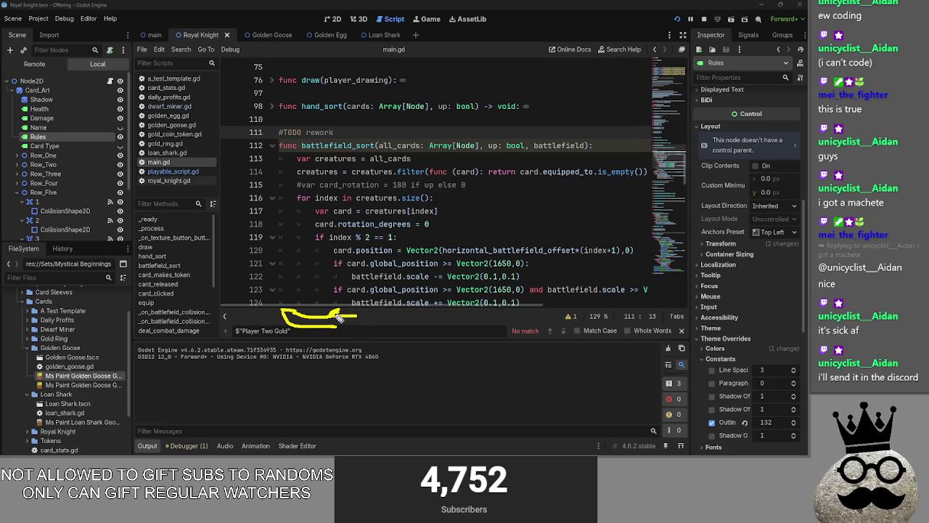
{"action": "left_click_drag", "start_coordinate": [341, 317], "coordinate": [485, 311]}
{"action": "left_click_drag", "start_coordinate": [341, 331], "coordinate": [492, 322]}
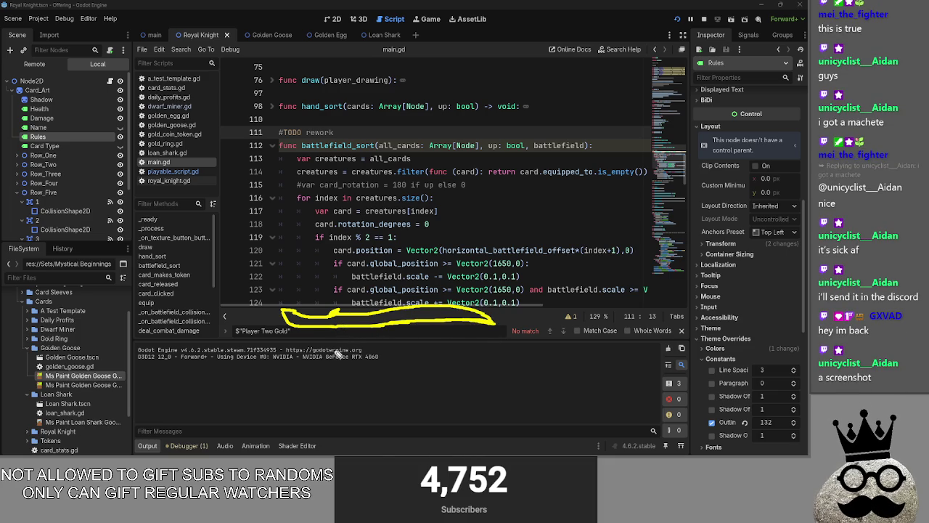
{"action": "left_click_drag", "start_coordinate": [336, 324], "coordinate": [335, 311]}
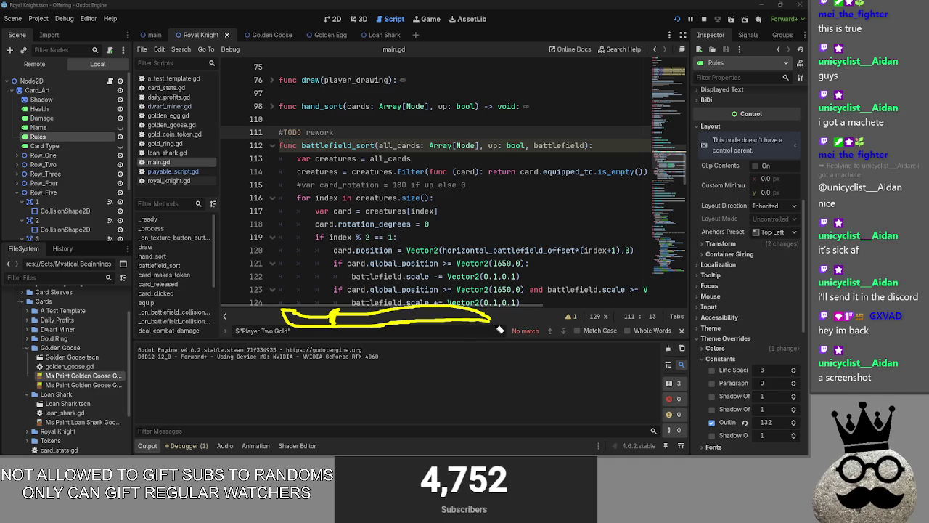
Step: Erase the machete sketch and switch to Discord's enlarged machete picture
{"action": "mouse_move", "coordinate": [499, 326]}
{"action": "left_mouse_down"}
{"action": "mouse_move", "coordinate": [280, 320]}
{"action": "mouse_move", "coordinate": [506, 307]}
{"action": "left_mouse_up"}
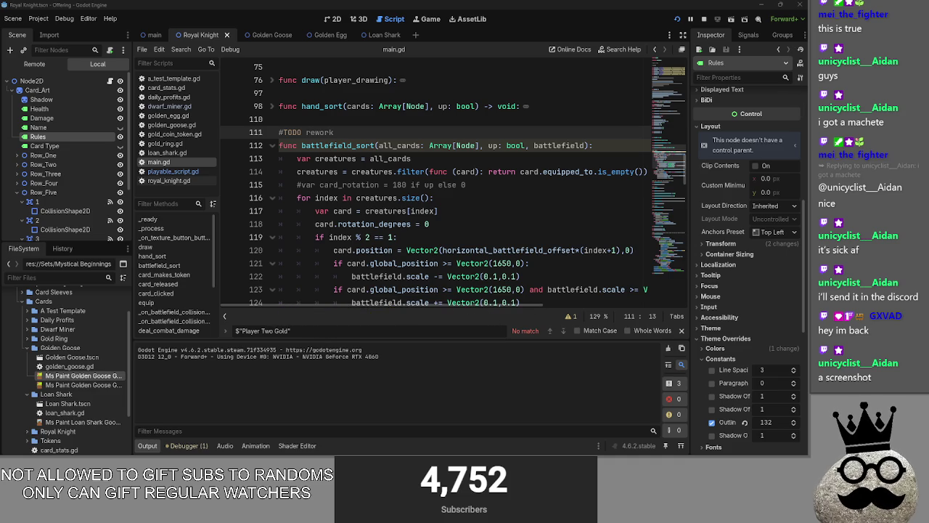
{"action": "key", "text": "alt+Tab"}
{"action": "key", "text": "alt+Tab"}
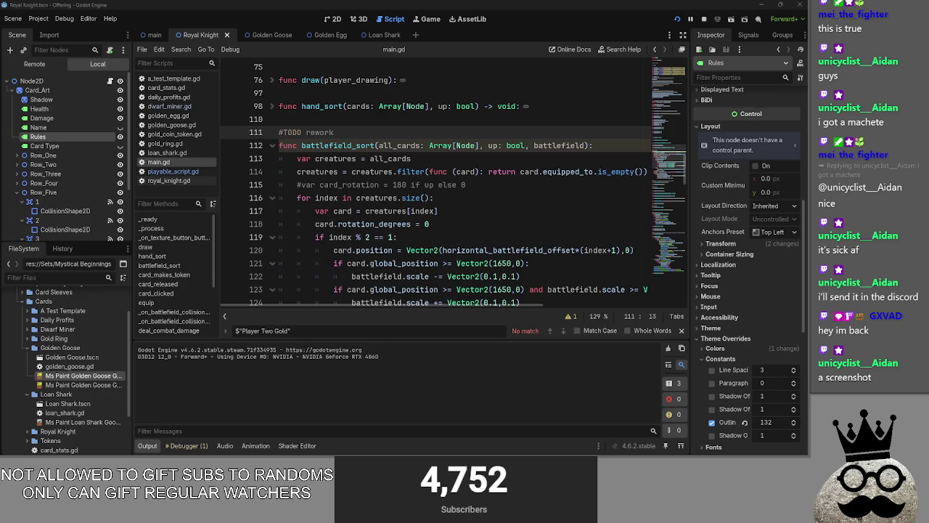
{"action": "key", "text": "alt+Tab"}
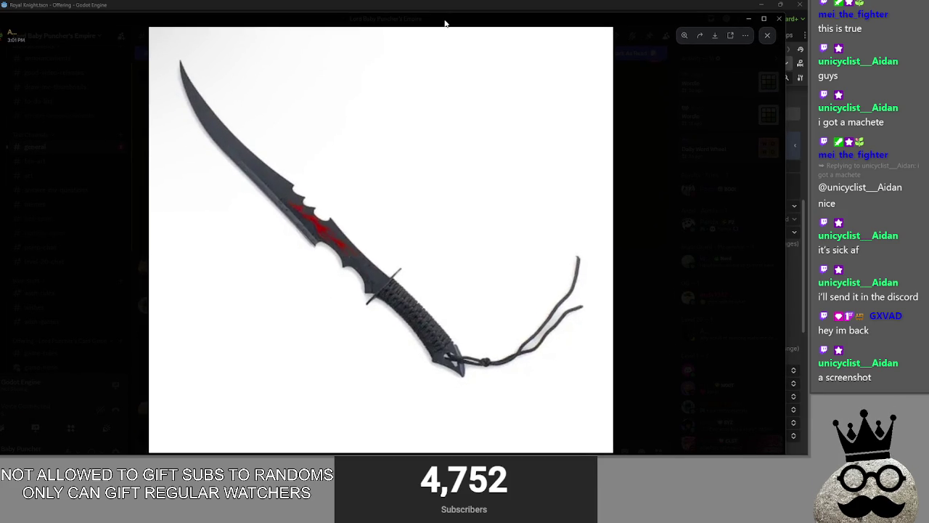
Step: Return from Discord's machete picture to battlefield_sort in main.gd
{"action": "key", "text": "alt+Tab"}
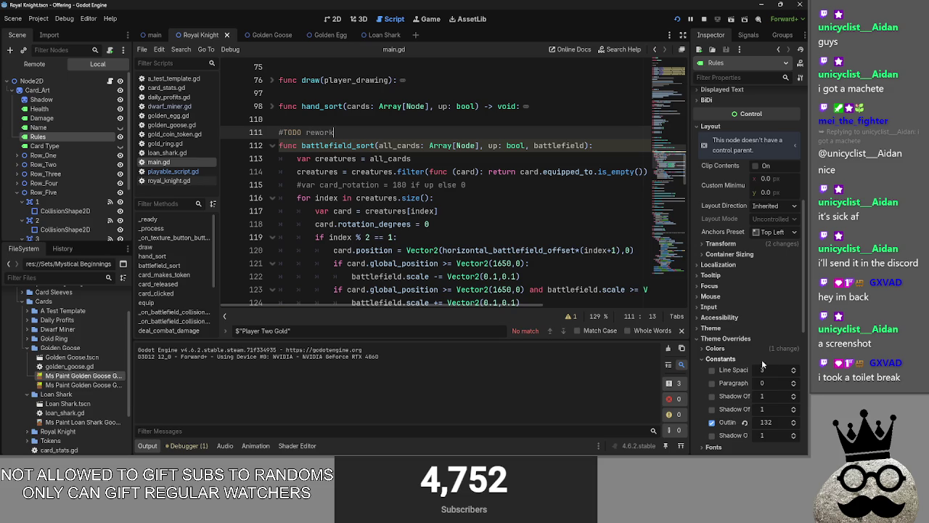
Step: Reopen playable_script.gd and expand the card_rotate function
{"action": "left_click", "coordinate": [486, 185]}
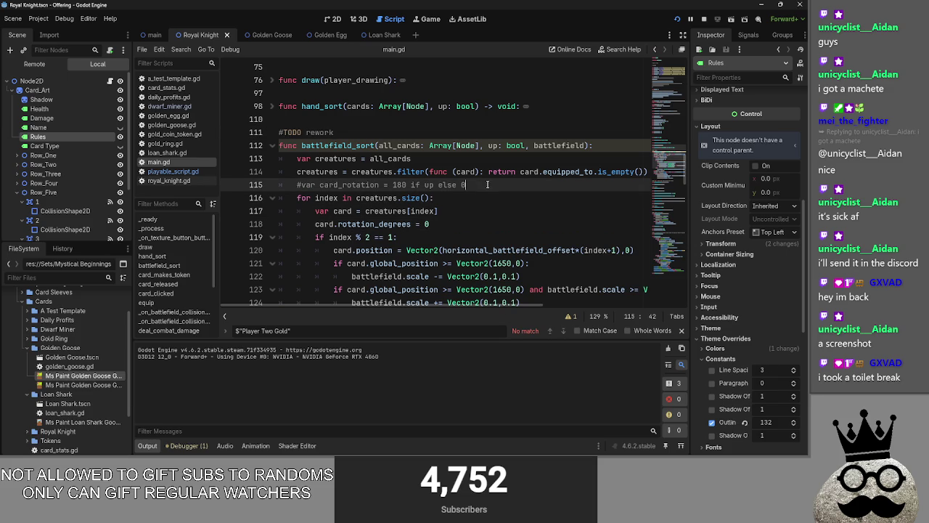
{"action": "scroll", "coordinate": [379, 198], "scroll_direction": "down", "scroll_amount": 5}
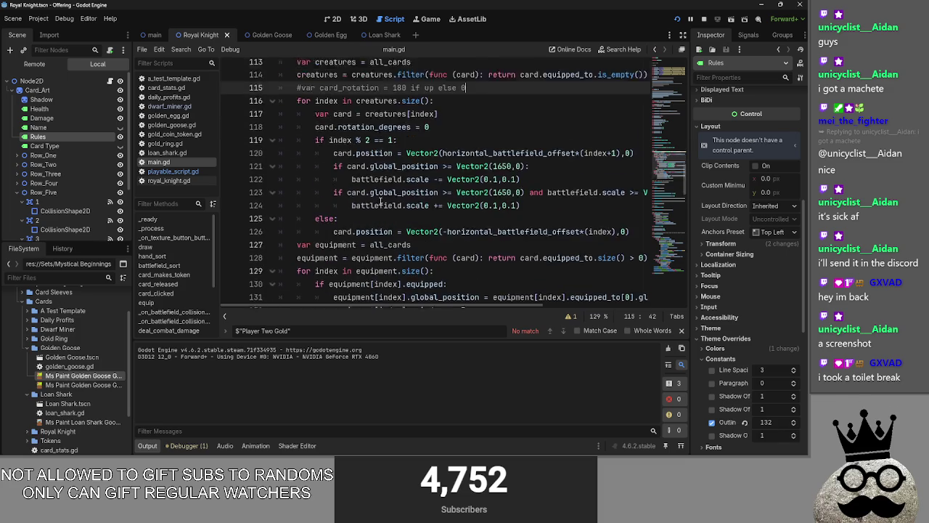
{"action": "left_click", "coordinate": [173, 171]}
{"action": "scroll", "coordinate": [349, 222], "scroll_direction": "down", "scroll_amount": 10}
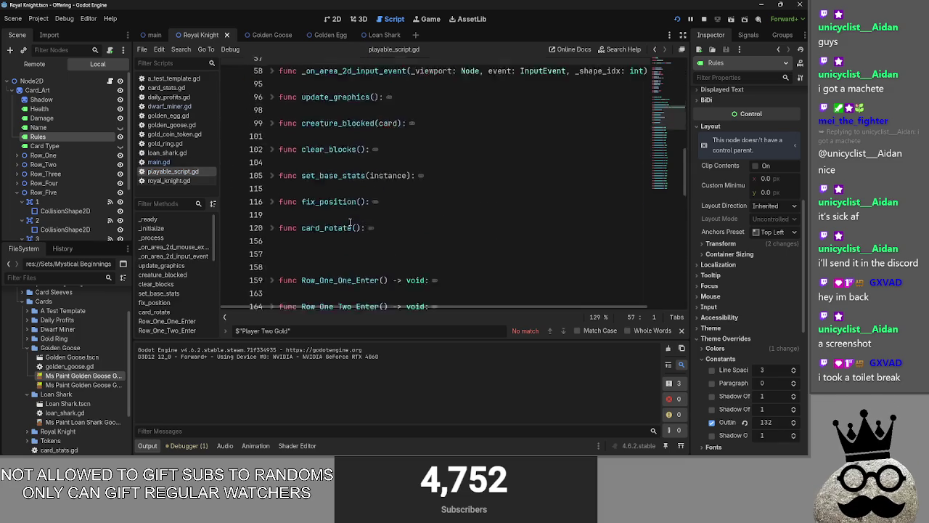
{"action": "scroll", "coordinate": [349, 222], "scroll_direction": "down", "scroll_amount": 4}
{"action": "scroll", "coordinate": [326, 223], "scroll_direction": "up", "scroll_amount": 12}
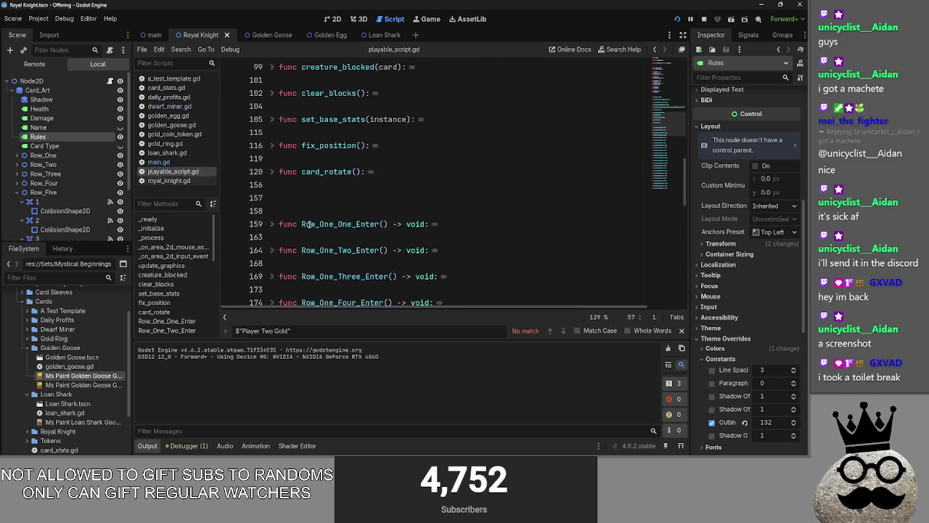
{"action": "left_click", "coordinate": [272, 210]}
{"action": "scroll", "coordinate": [368, 221], "scroll_direction": "down", "scroll_amount": 4}
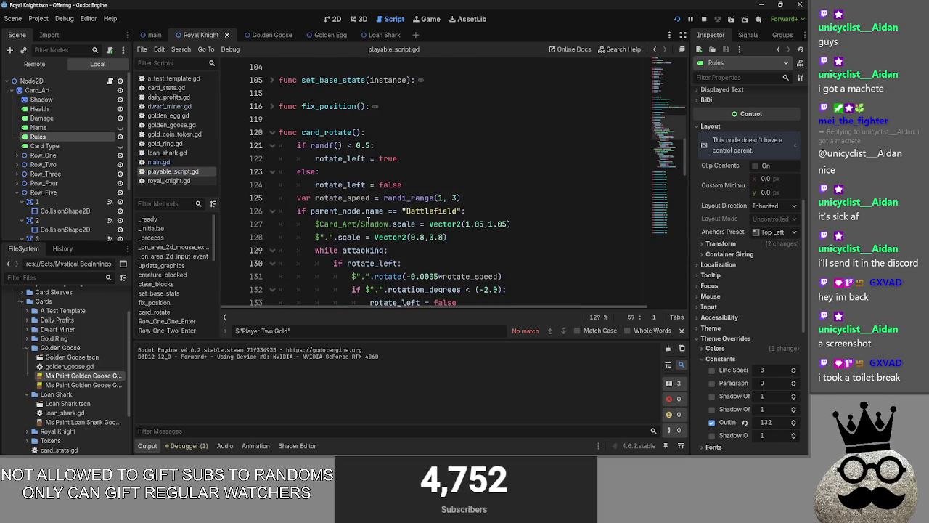
{"action": "scroll", "coordinate": [368, 221], "scroll_direction": "down", "scroll_amount": 7}
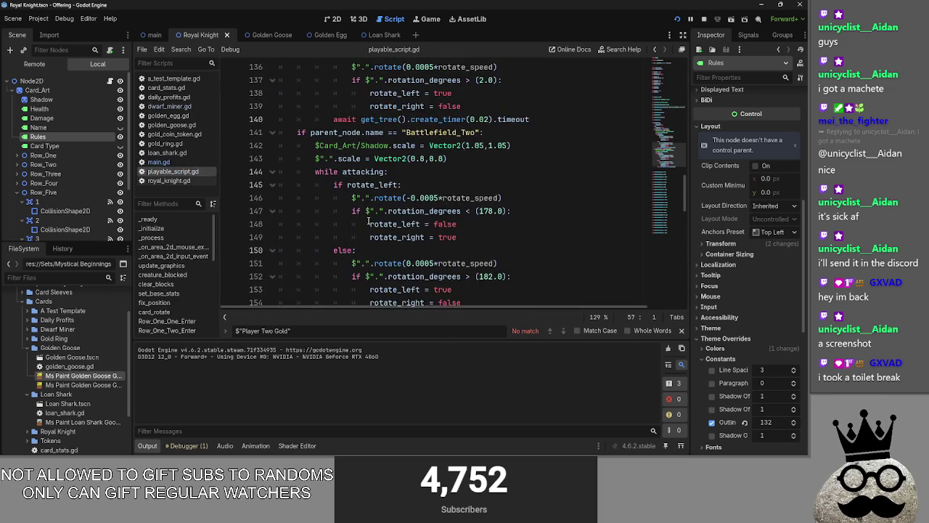
{"action": "scroll", "coordinate": [368, 222], "scroll_direction": "up", "scroll_amount": 1}
Step: Comment out the Battlefield_Two block and put # before the Battlefield check on line 126
{"action": "left_click_drag", "start_coordinate": [530, 277], "coordinate": [280, 92]}
{"action": "scroll", "coordinate": [281, 92], "scroll_direction": "up", "scroll_amount": 1}
{"action": "key", "text": "ctrl+x"}
{"action": "scroll", "coordinate": [280, 145], "scroll_direction": "up", "scroll_amount": 8}
{"action": "left_click_drag", "start_coordinate": [465, 171], "coordinate": [328, 171]}
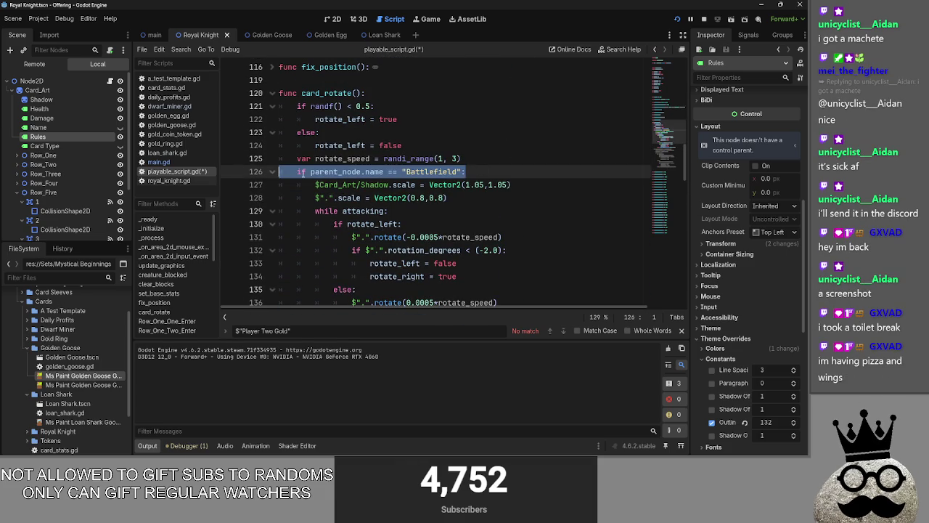
{"action": "left_click", "coordinate": [296, 171]}
{"action": "type", "text": "#"}
Step: Unindent the wobble code on lines 127–140 so it always runs, then restart the game
{"action": "scroll", "coordinate": [512, 177], "scroll_direction": "down", "scroll_amount": 4}
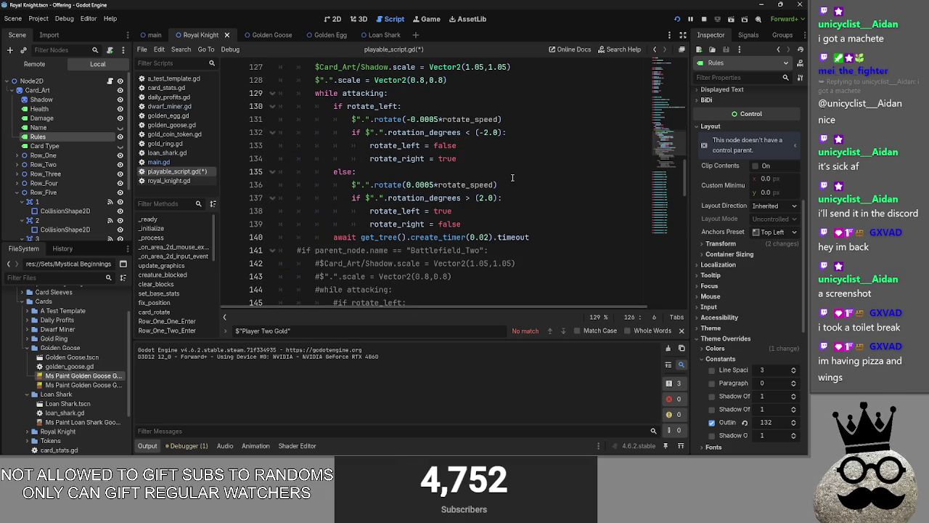
{"action": "mouse_move", "coordinate": [531, 236]}
{"action": "left_mouse_down"}
{"action": "mouse_move", "coordinate": [320, 119]}
{"action": "mouse_move", "coordinate": [319, 94]}
{"action": "mouse_move", "coordinate": [291, 106]}
{"action": "left_mouse_up"}
{"action": "key", "text": "shift+Tab"}
{"action": "left_click", "coordinate": [510, 136]}
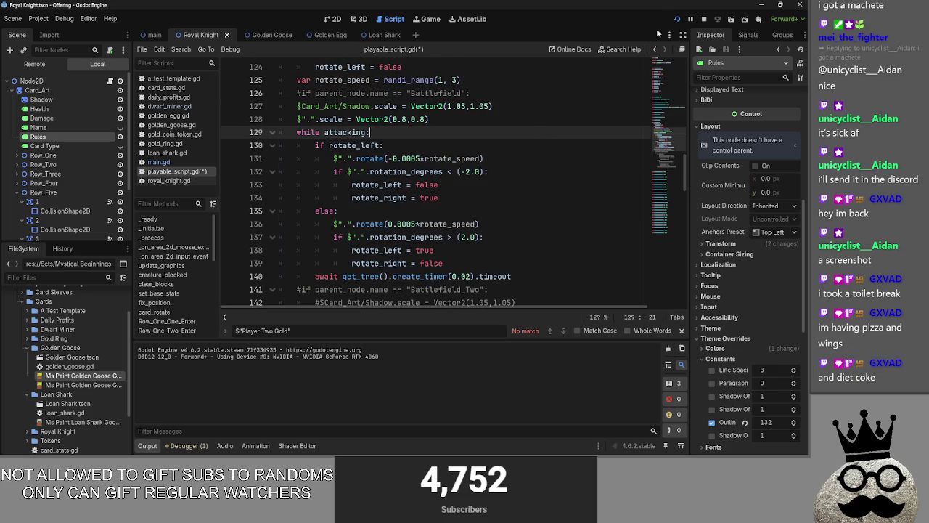
{"action": "left_click", "coordinate": [677, 19]}
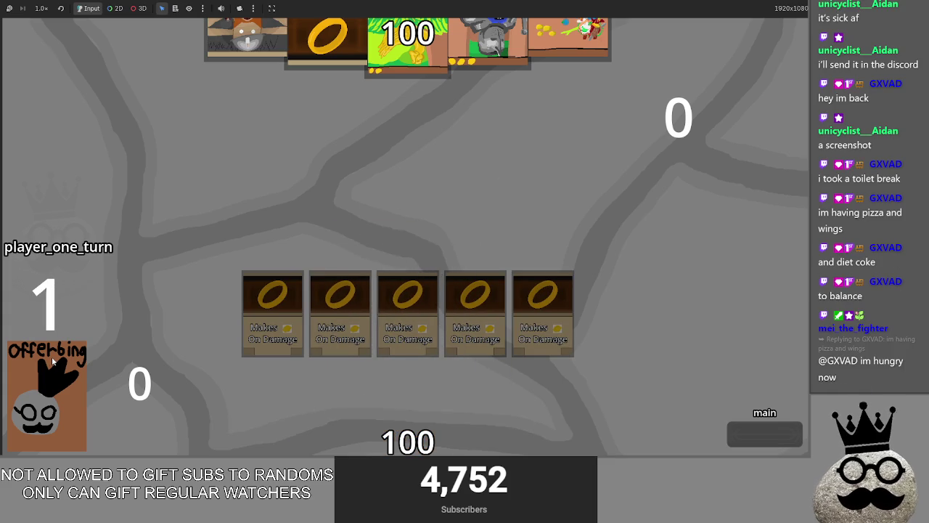
Step: Advance the match through several turns until player two's attack phase with two ARMOR 1 creatures out
{"action": "left_click", "coordinate": [744, 431]}
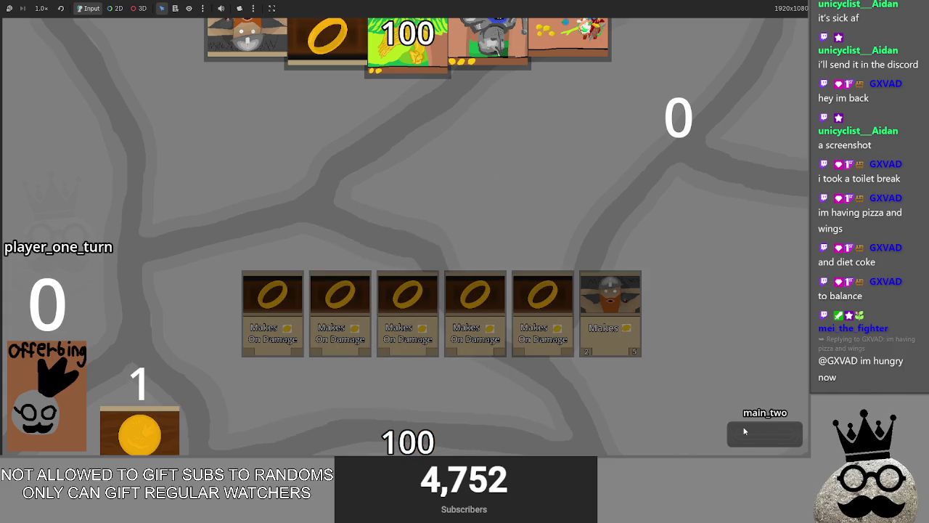
{"action": "left_click", "coordinate": [743, 431]}
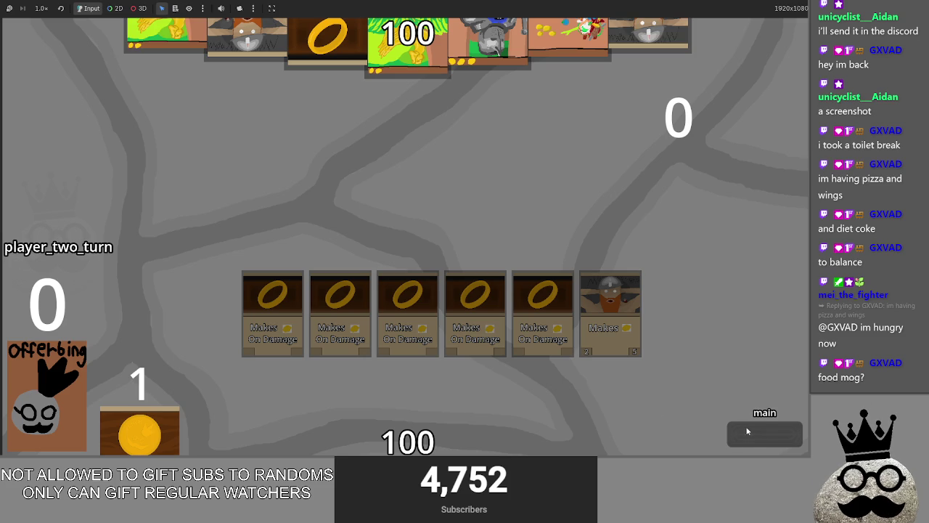
{"action": "left_click", "coordinate": [754, 433]}
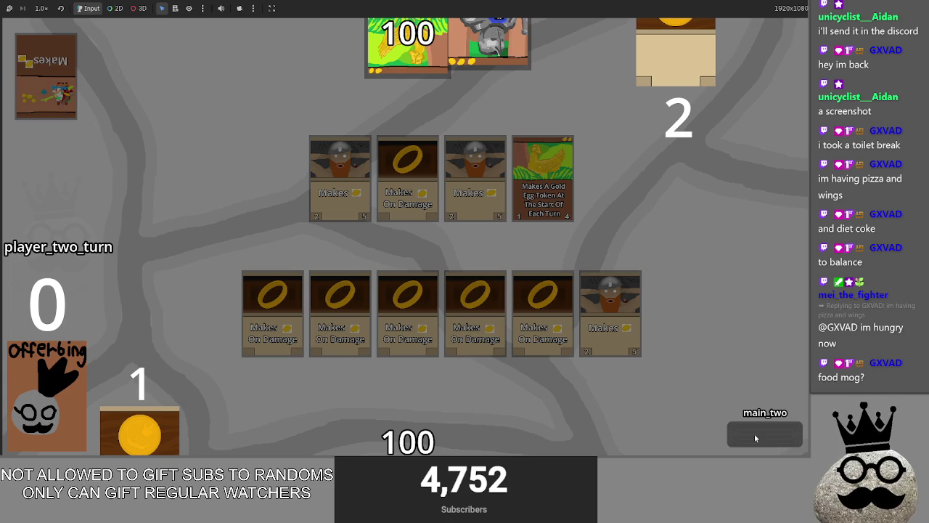
{"action": "left_click", "coordinate": [754, 433]}
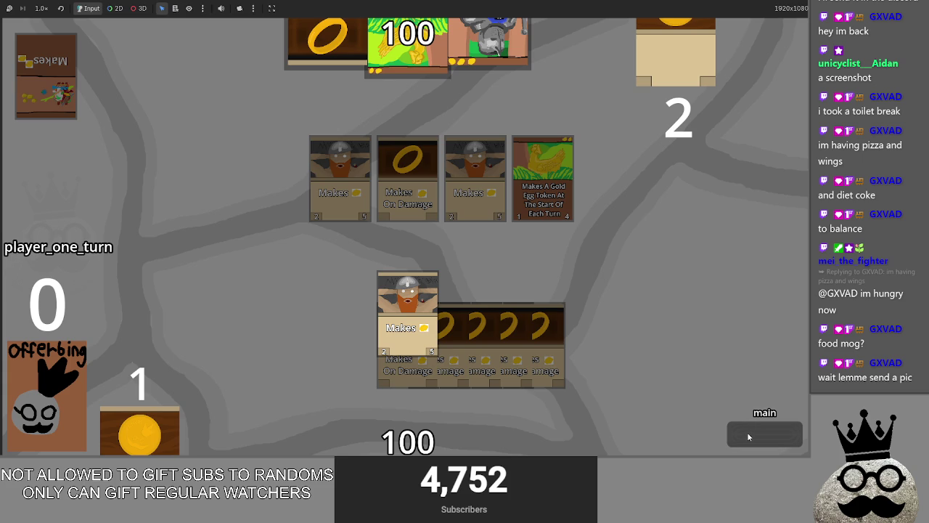
{"action": "left_click", "coordinate": [748, 436]}
{"action": "left_click", "coordinate": [748, 436]}
{"action": "left_click", "coordinate": [749, 436]}
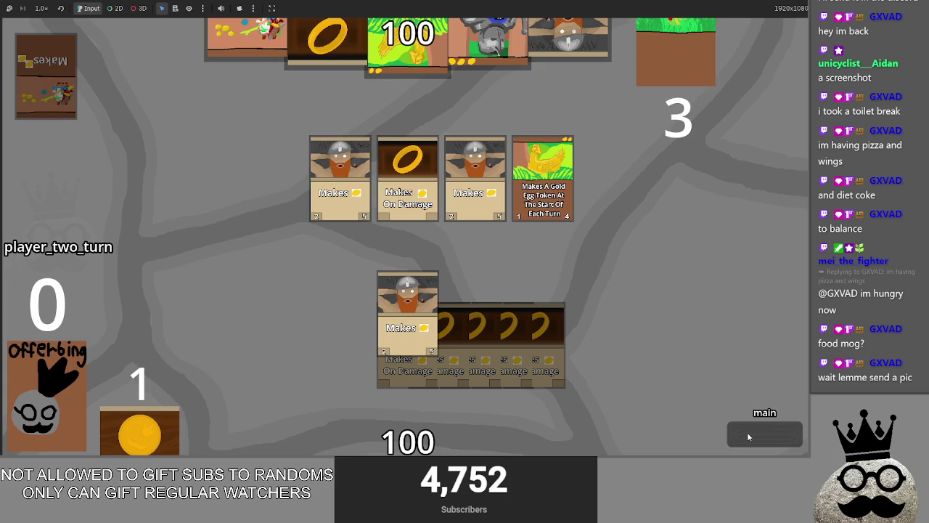
{"action": "left_click", "coordinate": [748, 436]}
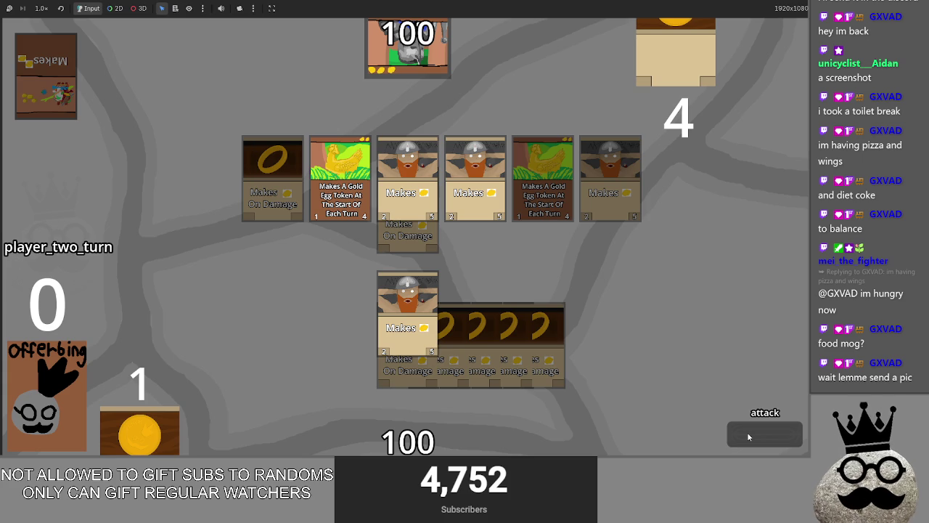
{"action": "left_click", "coordinate": [748, 436]}
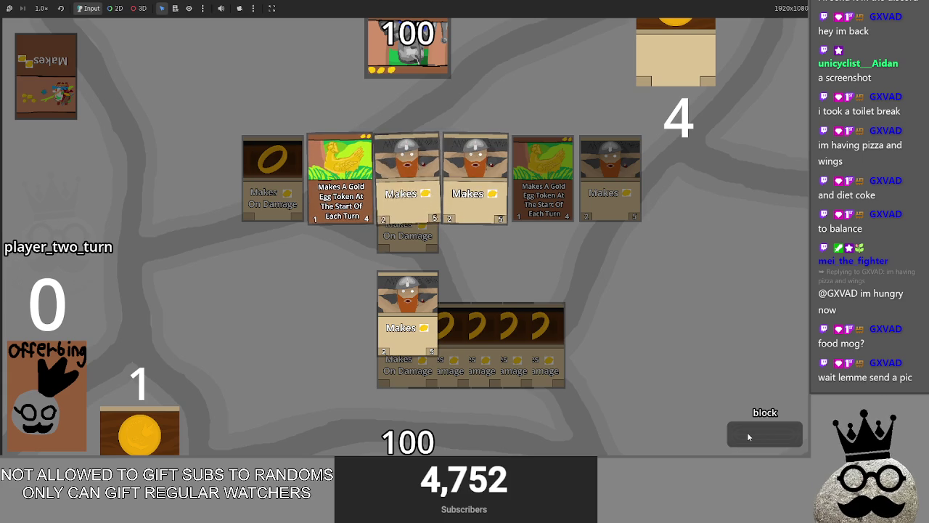
{"action": "left_click", "coordinate": [748, 436]}
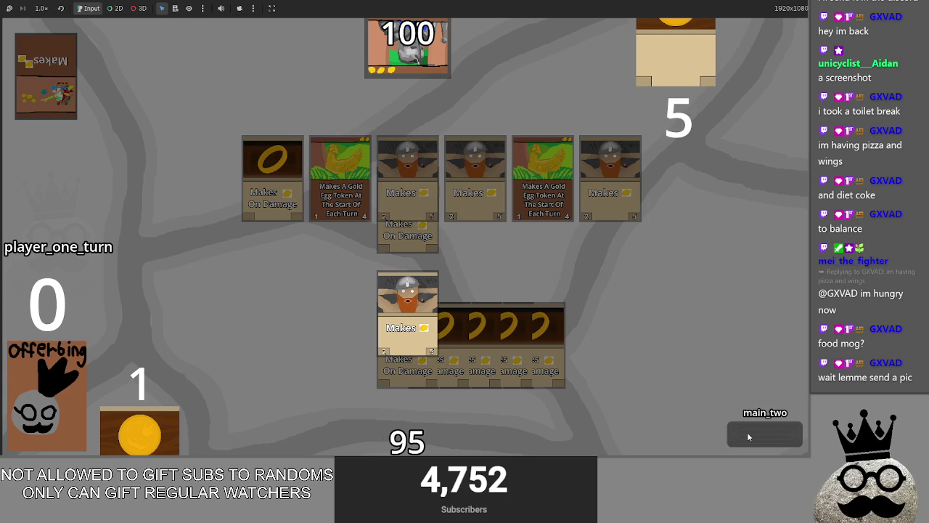
{"action": "left_click", "coordinate": [748, 436]}
{"action": "left_click", "coordinate": [749, 437]}
{"action": "left_click", "coordinate": [748, 436]}
{"action": "left_click", "coordinate": [748, 436]}
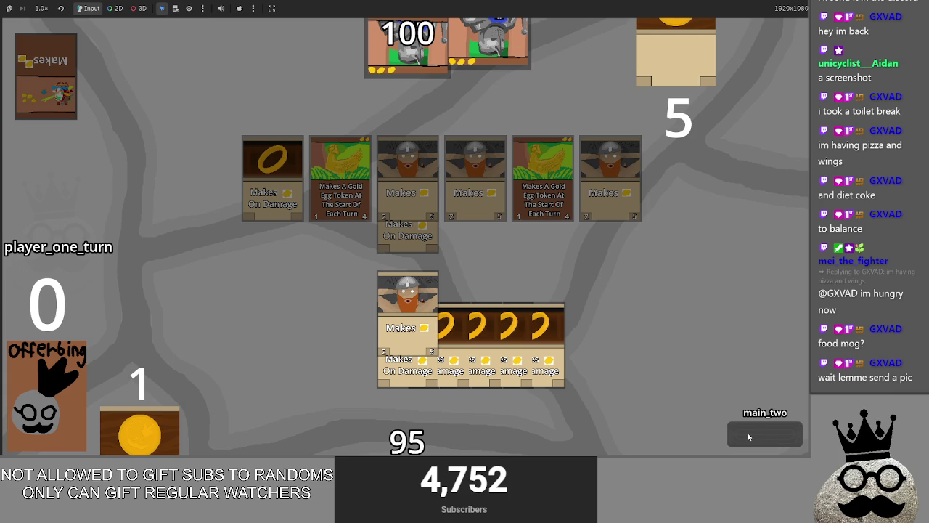
{"action": "left_click", "coordinate": [748, 437]}
{"action": "left_click", "coordinate": [748, 437]}
{"action": "left_click", "coordinate": [748, 436]}
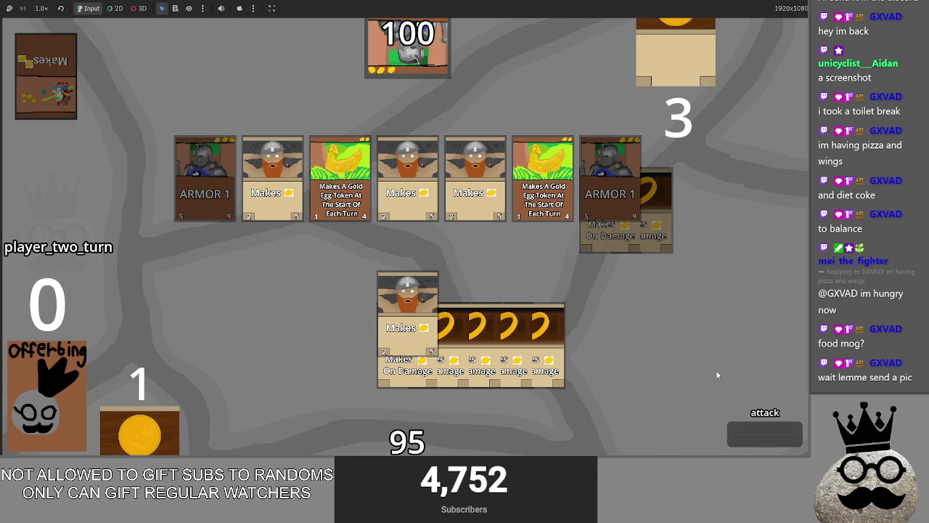
Step: Glance at the editor, then advance the running match to the block phase
{"action": "key", "text": "alt+Tab"}
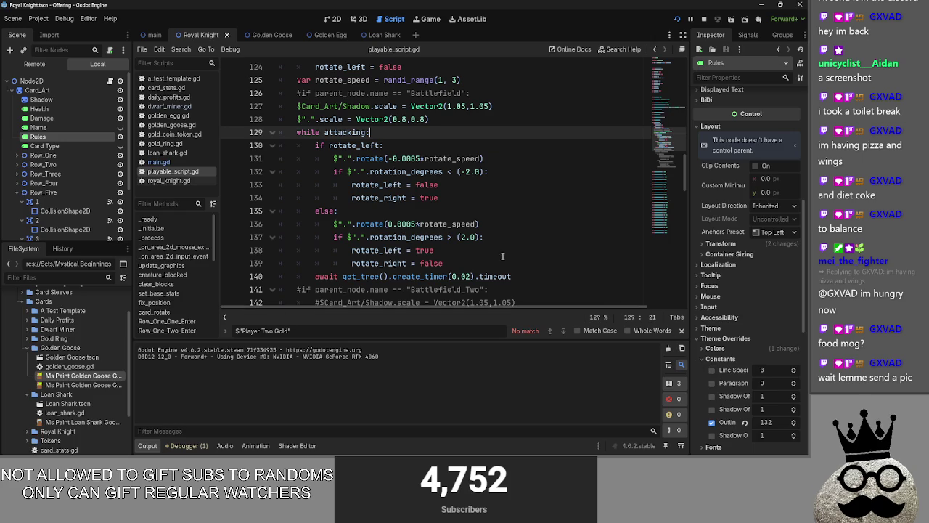
{"action": "scroll", "coordinate": [501, 256], "scroll_direction": "down", "scroll_amount": 3}
{"action": "key", "text": "alt+Tab"}
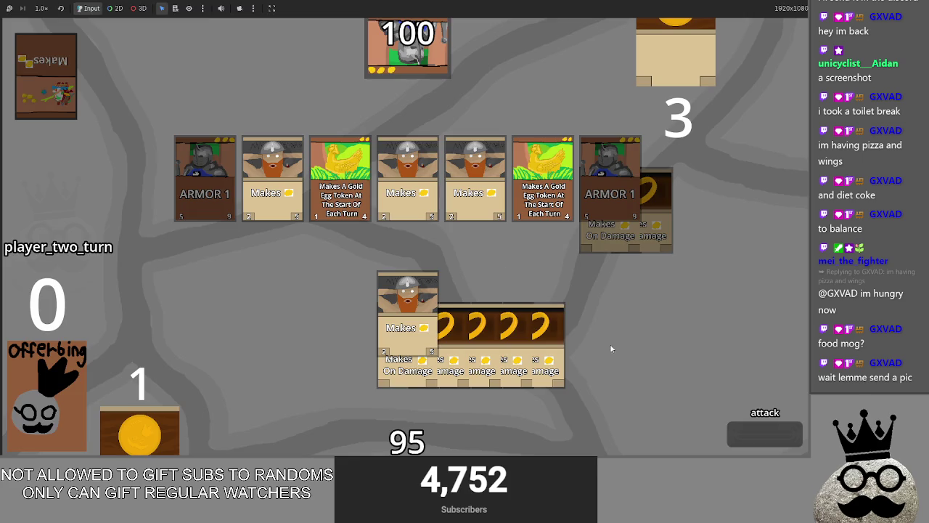
{"action": "left_click", "coordinate": [758, 433]}
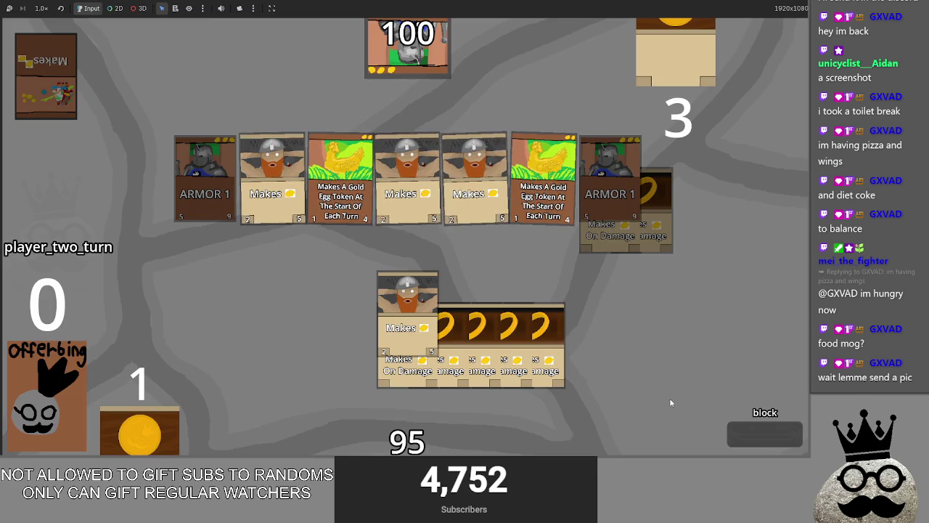
Step: Review the card_rotate wobble code, selecting lines 121 to 140
{"action": "key", "text": "alt+Tab"}
{"action": "scroll", "coordinate": [384, 194], "scroll_direction": "down", "scroll_amount": 6}
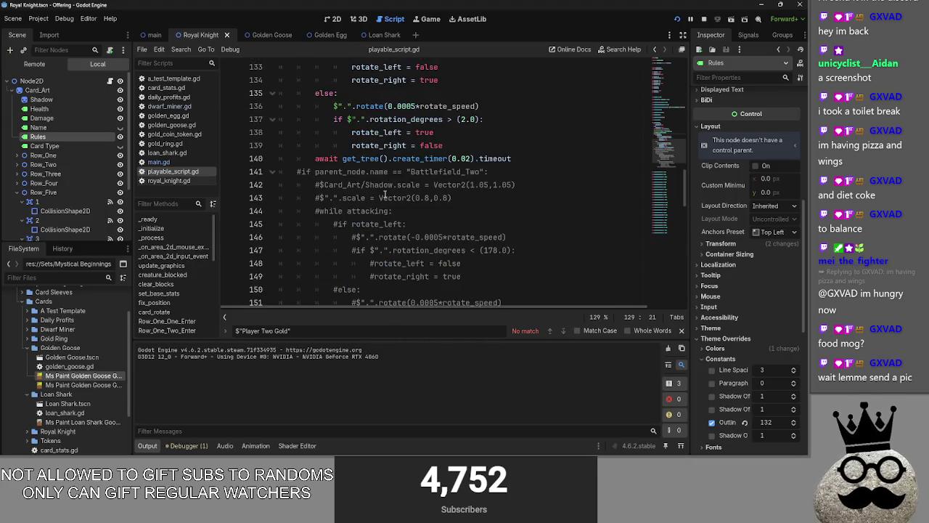
{"action": "scroll", "coordinate": [385, 194], "scroll_direction": "up", "scroll_amount": 7}
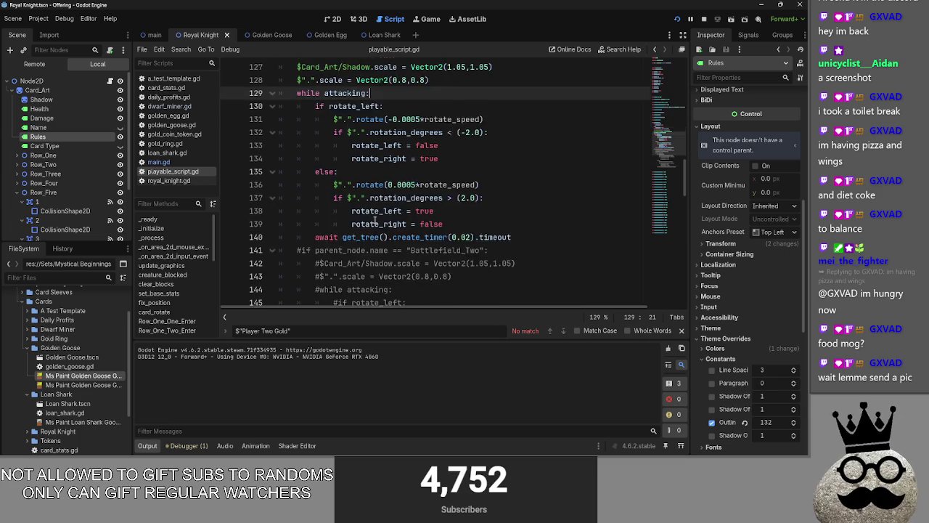
{"action": "scroll", "coordinate": [373, 219], "scroll_direction": "up", "scroll_amount": 3}
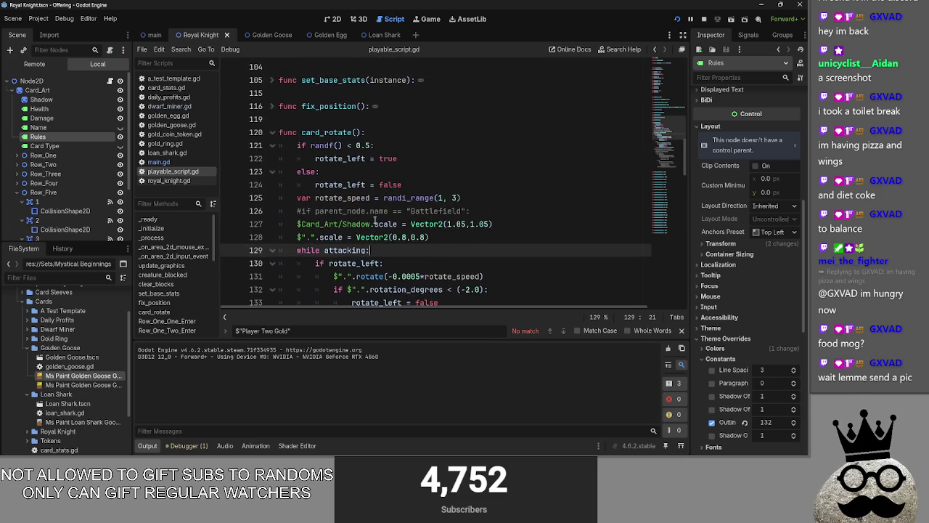
{"action": "scroll", "coordinate": [374, 219], "scroll_direction": "down", "scroll_amount": 5}
{"action": "scroll", "coordinate": [375, 220], "scroll_direction": "down", "scroll_amount": 3}
{"action": "scroll", "coordinate": [399, 226], "scroll_direction": "up", "scroll_amount": 6}
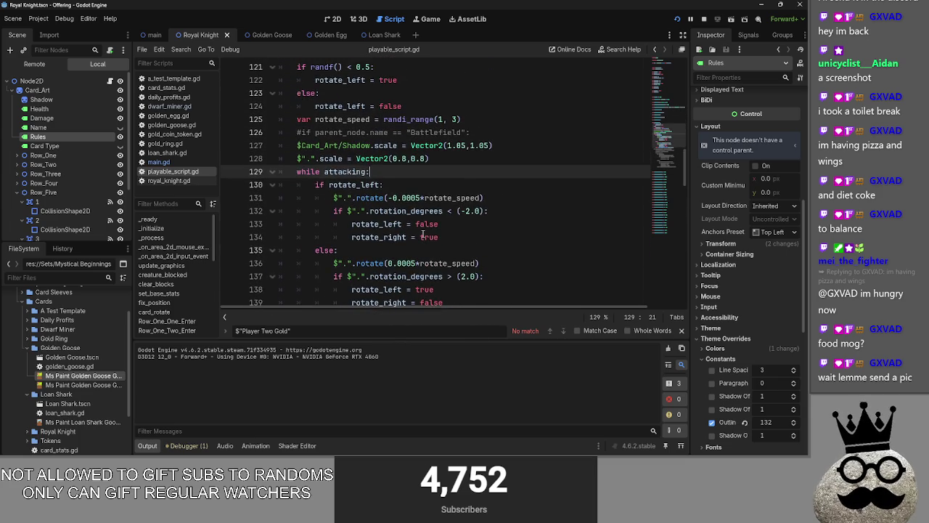
{"action": "scroll", "coordinate": [422, 233], "scroll_direction": "up", "scroll_amount": 1}
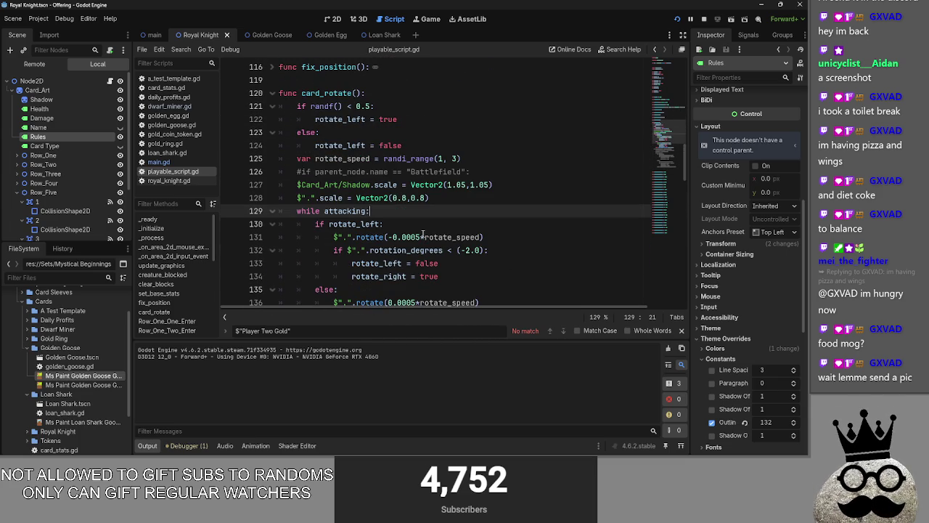
{"action": "left_click_drag", "start_coordinate": [312, 107], "coordinate": [521, 233]}
{"action": "scroll", "coordinate": [472, 238], "scroll_direction": "up", "scroll_amount": 4}
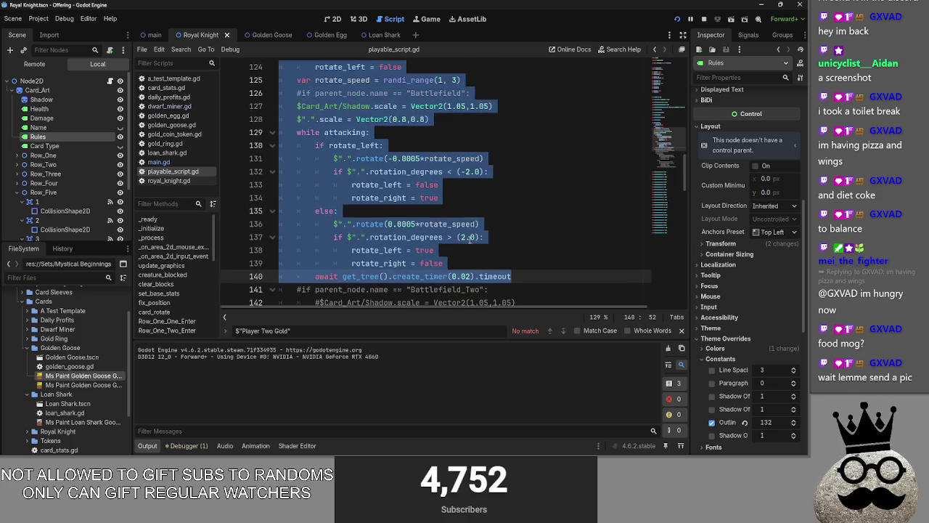
{"action": "left_click", "coordinate": [459, 133]}
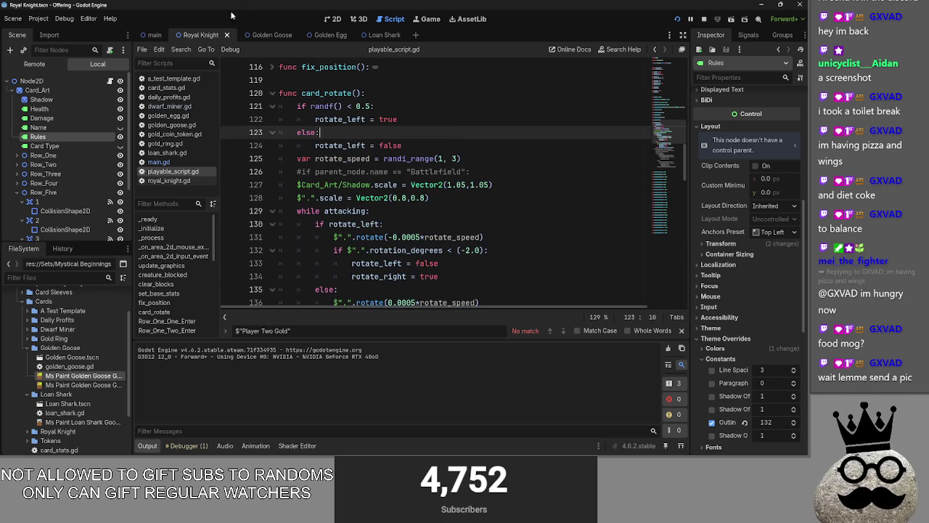
Step: Switch to the main scene and open its main.gd script
{"action": "left_click", "coordinate": [335, 19]}
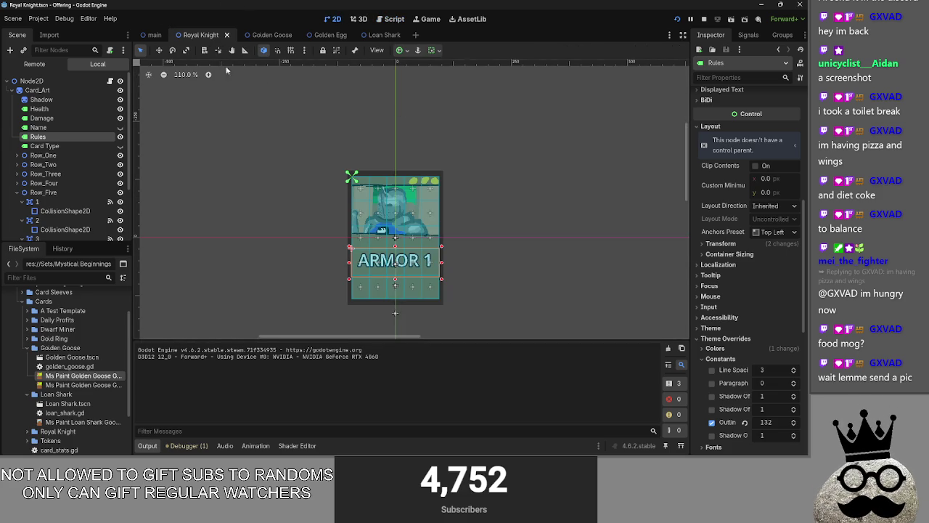
{"action": "left_click", "coordinate": [152, 35]}
{"action": "left_click", "coordinate": [394, 19]}
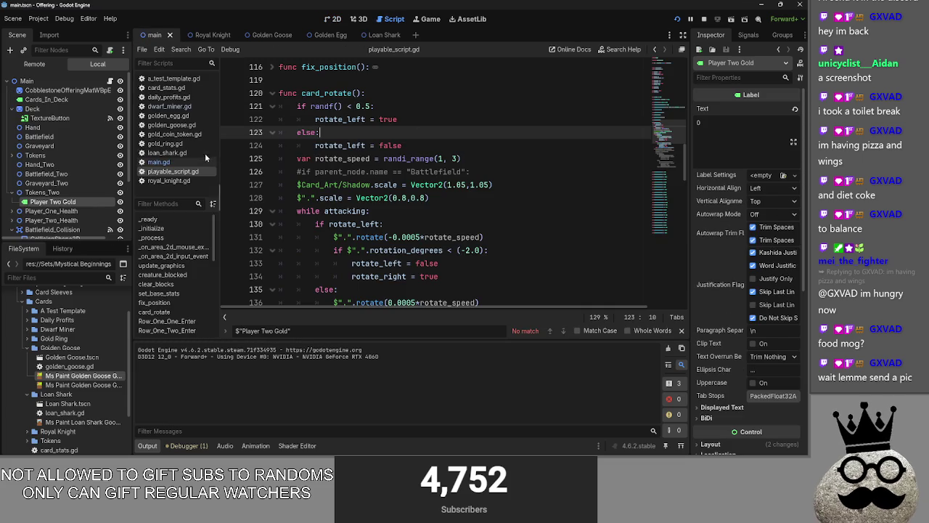
{"action": "left_click", "coordinate": [158, 161]}
{"action": "scroll", "coordinate": [485, 182], "scroll_direction": "down", "scroll_amount": 1}
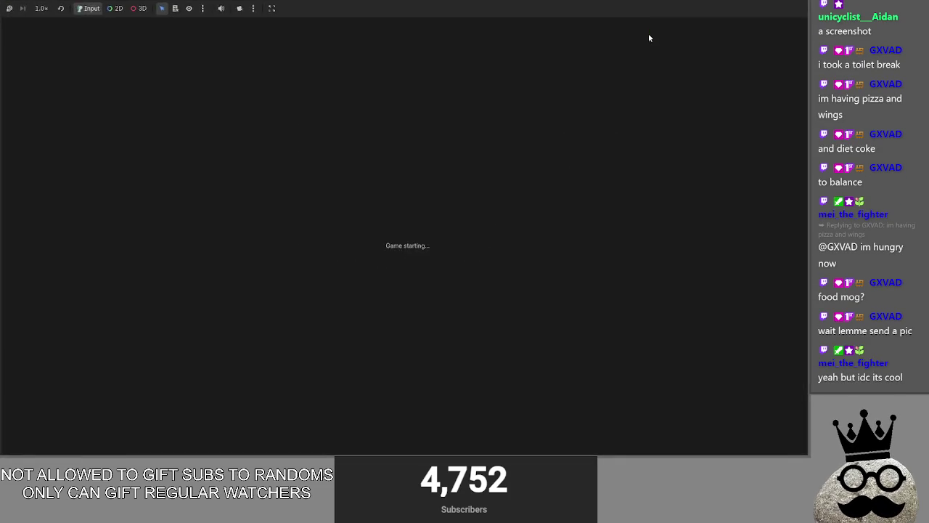
Step: In Obsidian's Offering note, delete the fixed gold counter and bot equipping bug entries
{"action": "key", "text": "alt+Tab"}
{"action": "key", "text": "alt+Tab"}
{"action": "key", "text": "alt+Tab"}
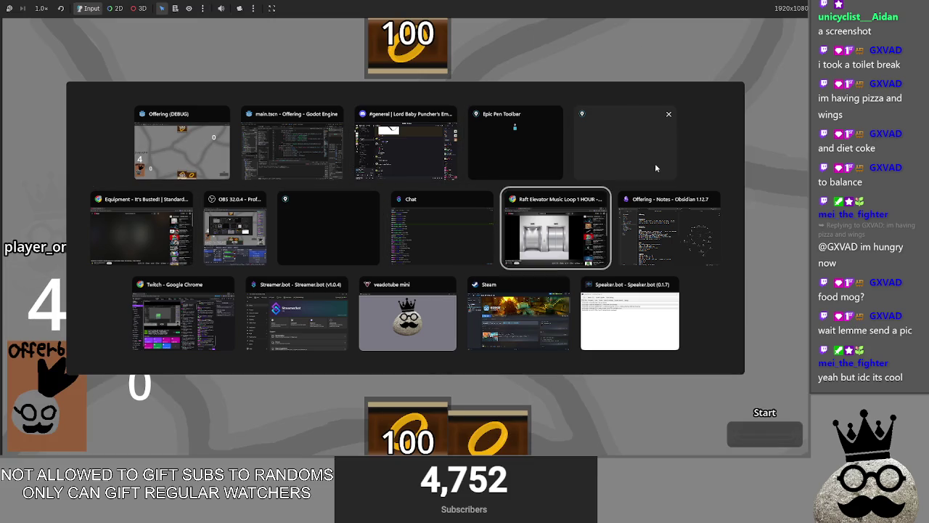
{"action": "key", "text": "alt+Tab"}
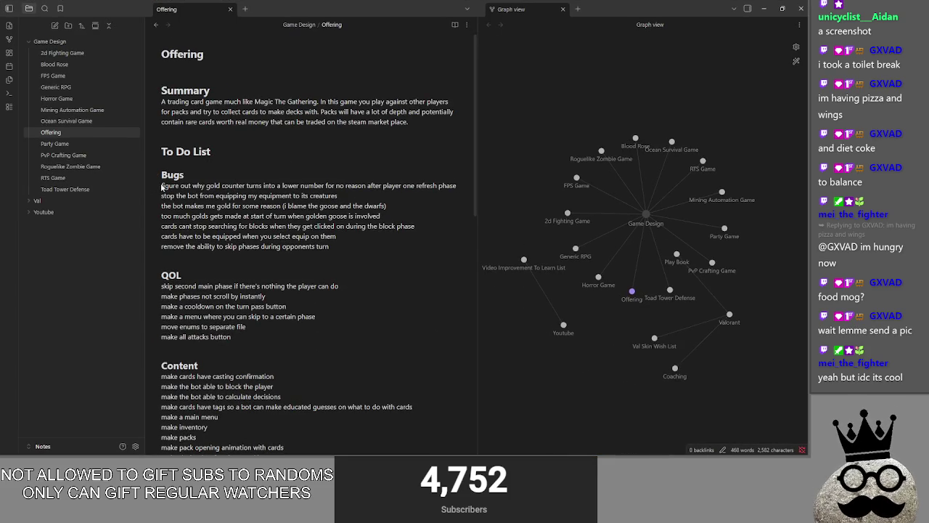
{"action": "left_click_drag", "start_coordinate": [160, 186], "coordinate": [481, 186]}
{"action": "type", "text": "f"}
{"action": "key", "text": "BackSpace"}
{"action": "key", "text": "BackSpace"}
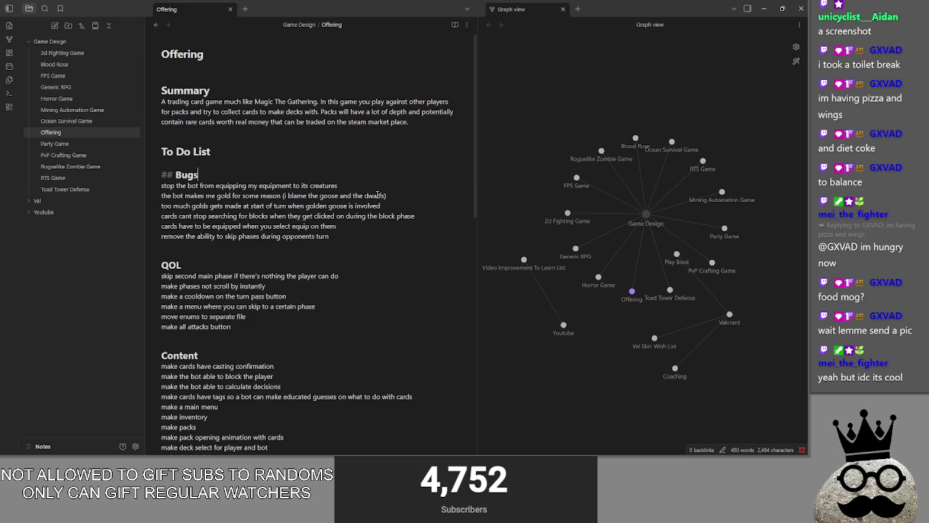
{"action": "left_click_drag", "start_coordinate": [340, 186], "coordinate": [161, 185]}
{"action": "key", "text": "BackSpace"}
{"action": "key", "text": "BackSpace"}
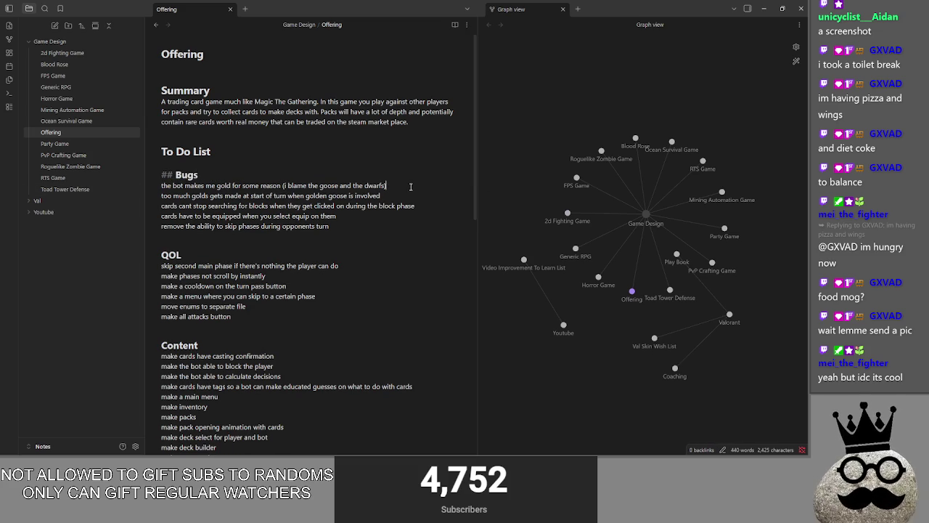
Step: Finish the bug line about the bot making gold, then return to the running game
{"action": "left_click_drag", "start_coordinate": [387, 186], "coordinate": [146, 189]}
{"action": "left_click", "coordinate": [392, 187]}
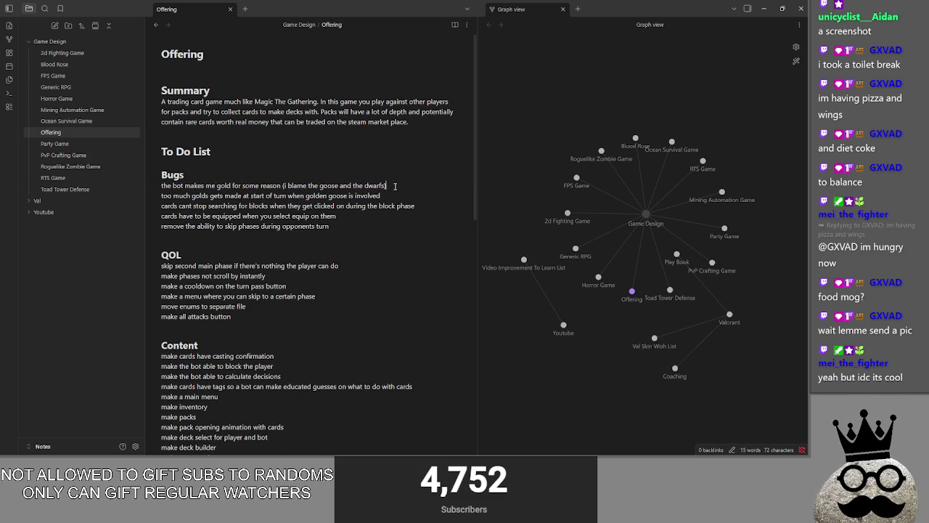
{"action": "key", "text": "alt+Tab"}
{"action": "key", "text": "alt+Tab"}
{"action": "key", "text": "alt+Tab"}
{"action": "key", "text": "alt+Tab"}
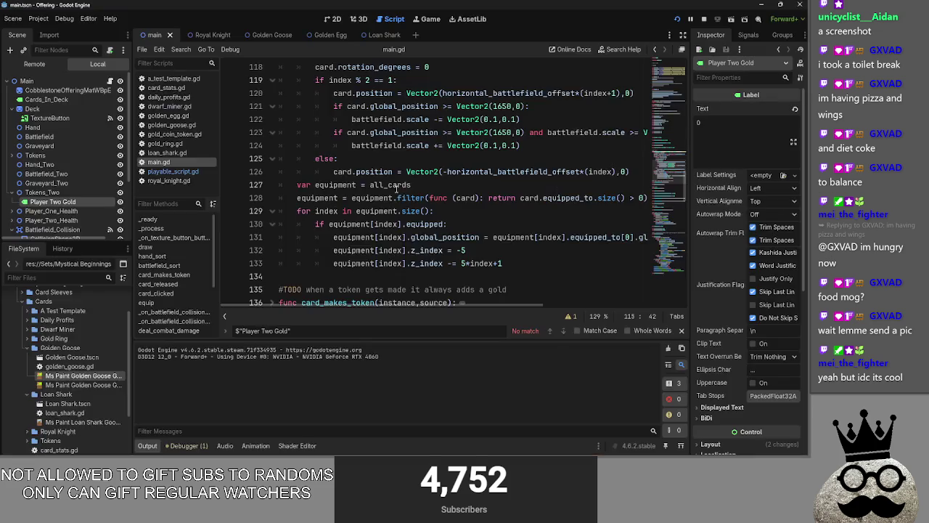
{"action": "key", "text": "alt+Tab"}
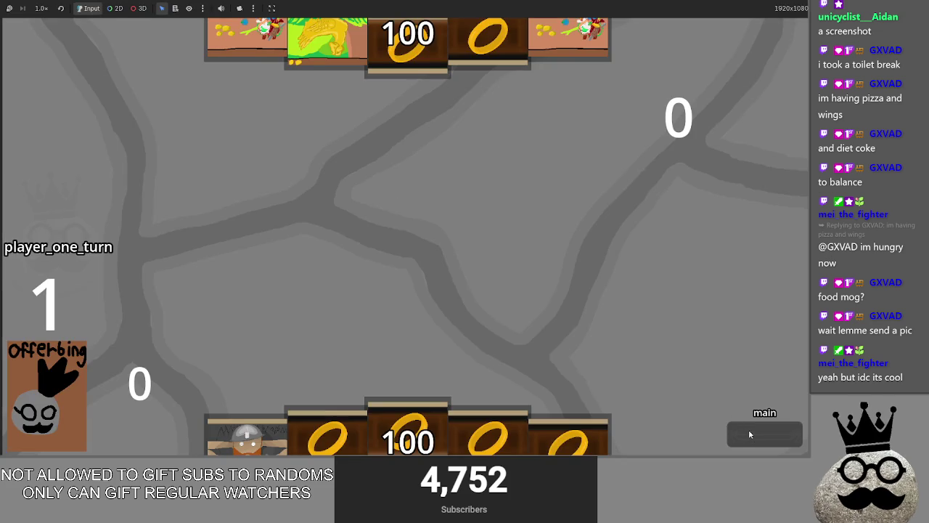
Step: Play several turns until the armored creatures attack for 89 life, then return to the script editor
{"action": "left_click", "coordinate": [752, 438]}
{"action": "left_click", "coordinate": [751, 438]}
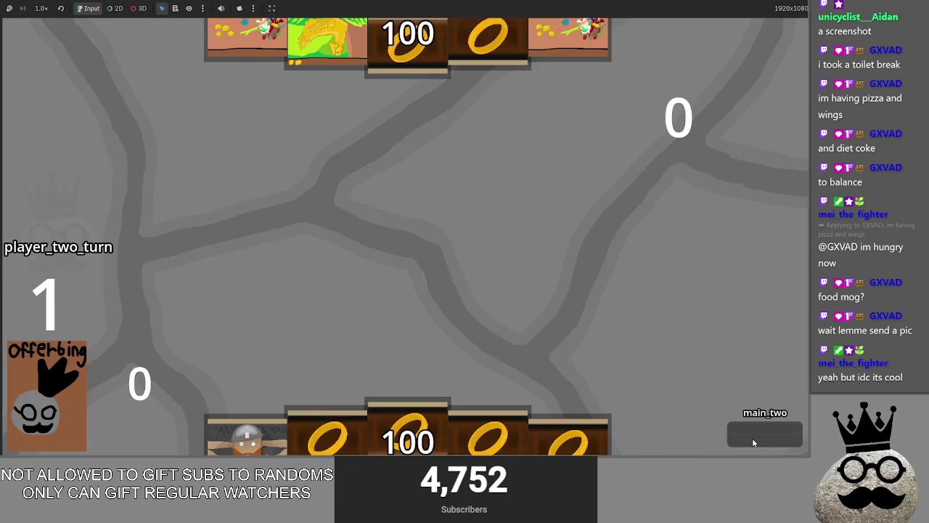
{"action": "left_click", "coordinate": [752, 438]}
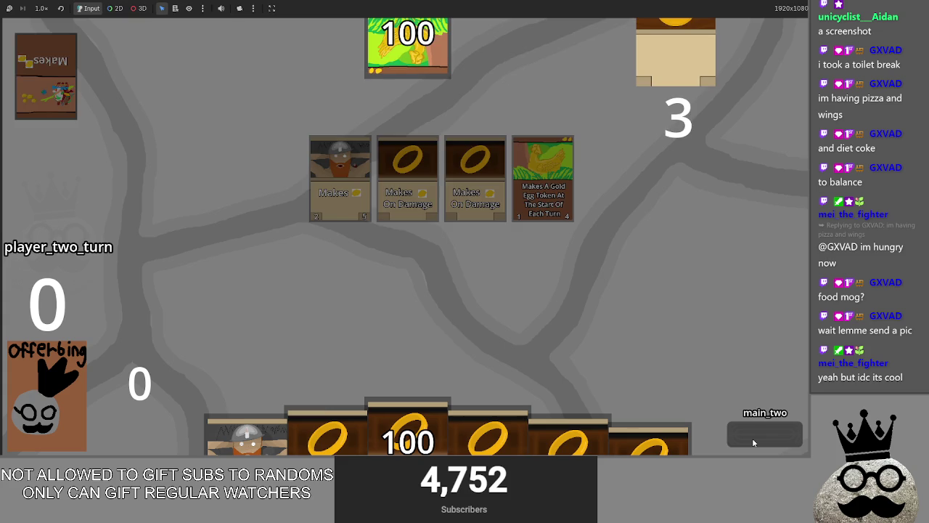
{"action": "left_click", "coordinate": [752, 438]}
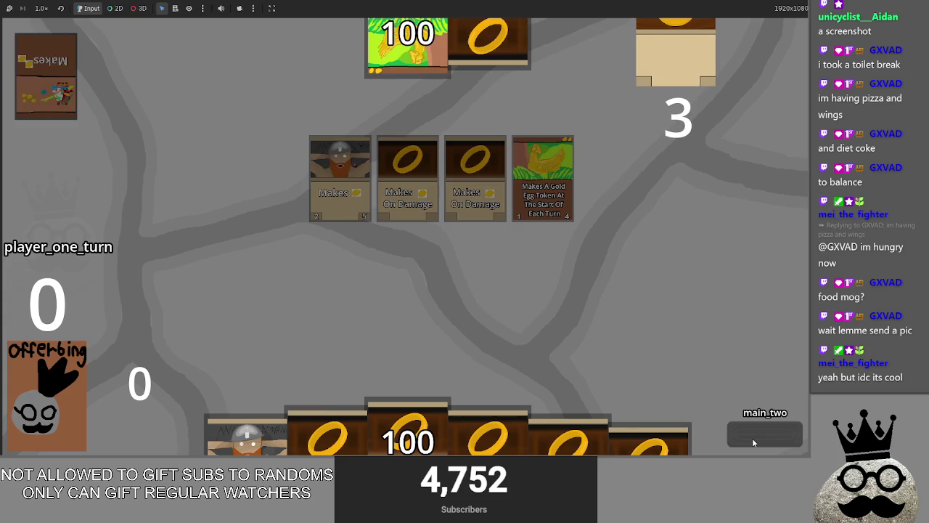
{"action": "left_click", "coordinate": [752, 438]}
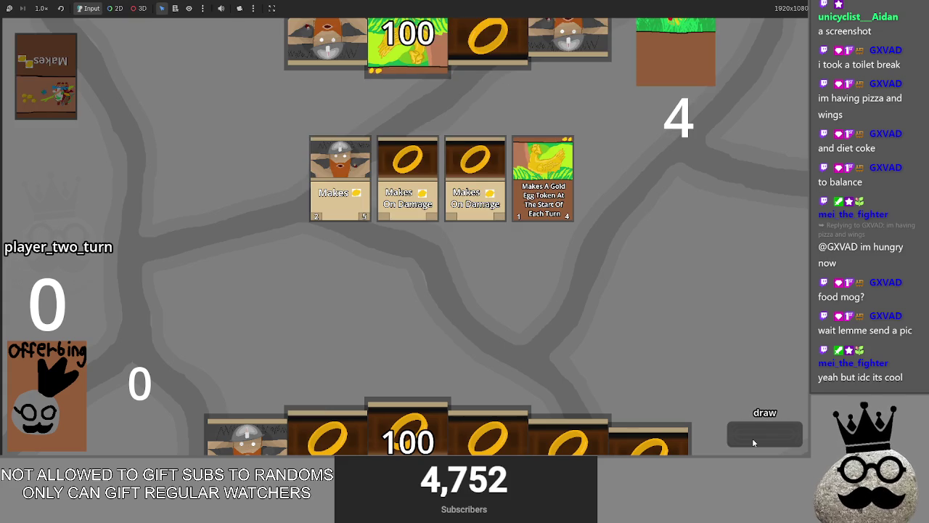
{"action": "left_click", "coordinate": [752, 439]}
{"action": "left_click", "coordinate": [751, 437]}
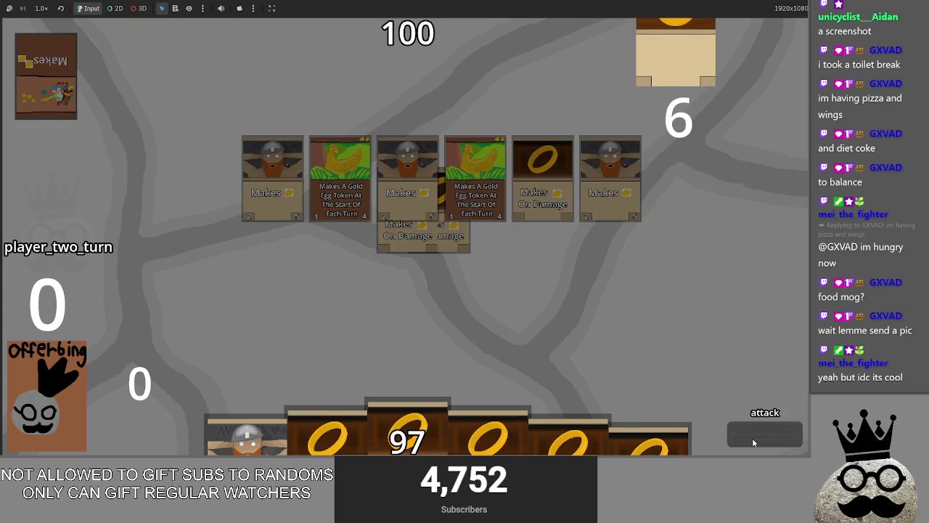
{"action": "left_click", "coordinate": [752, 437]}
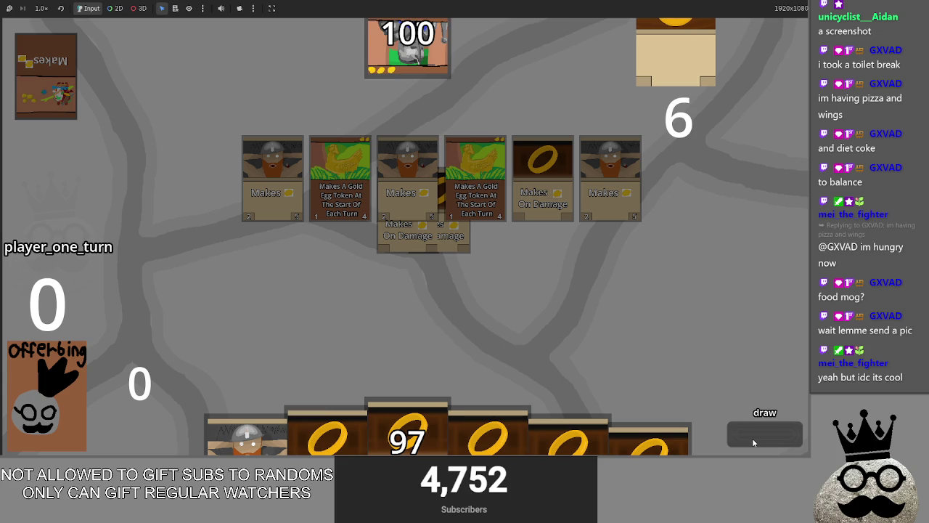
{"action": "left_click", "coordinate": [752, 437]}
{"action": "left_click", "coordinate": [752, 438]}
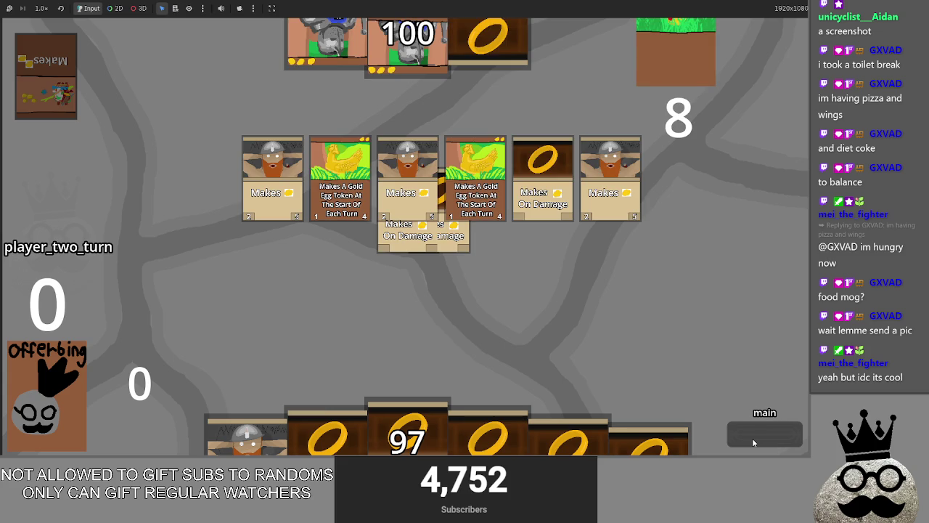
{"action": "left_click", "coordinate": [751, 437]}
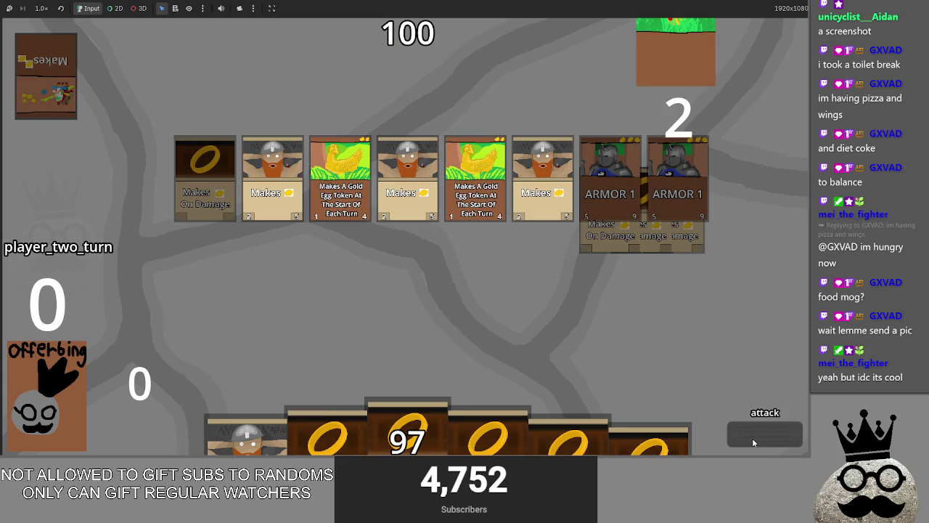
{"action": "left_click", "coordinate": [751, 438]}
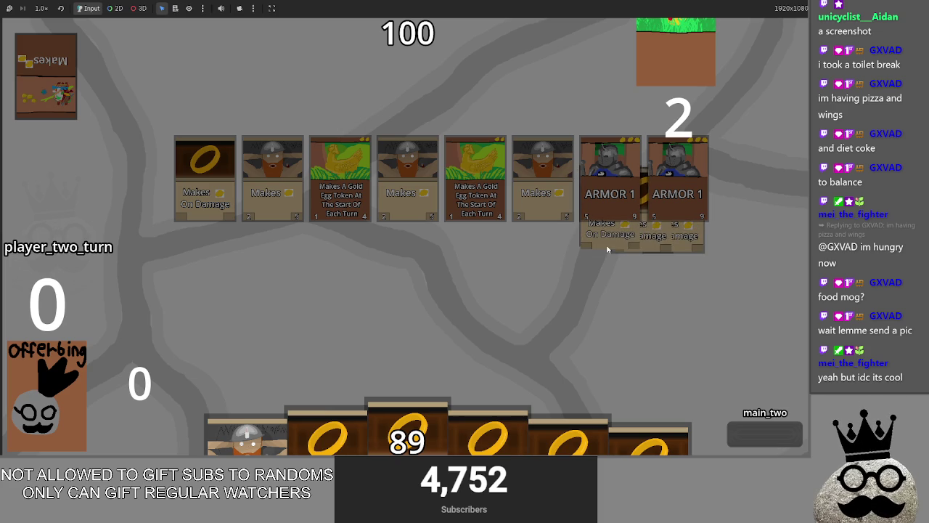
{"action": "left_click", "coordinate": [771, 436]}
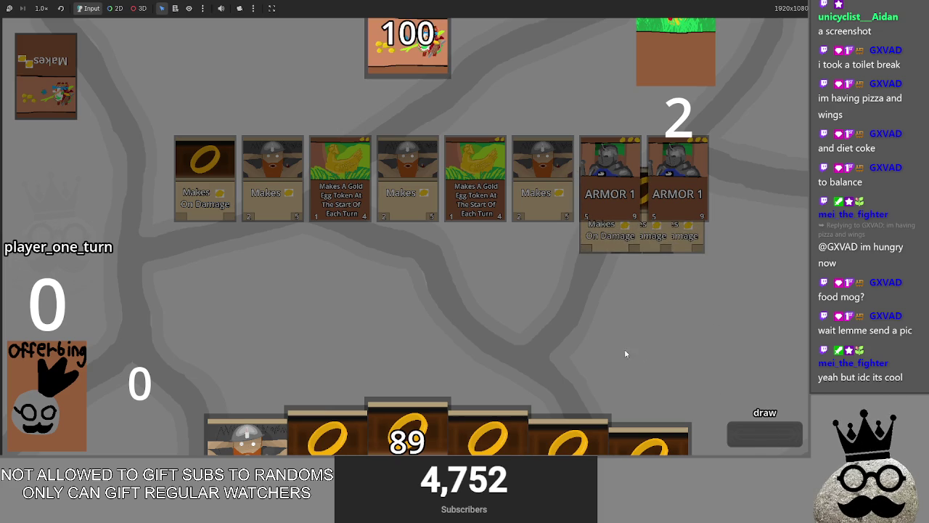
{"action": "key", "text": "alt+Tab"}
{"action": "key", "text": "alt+Tab"}
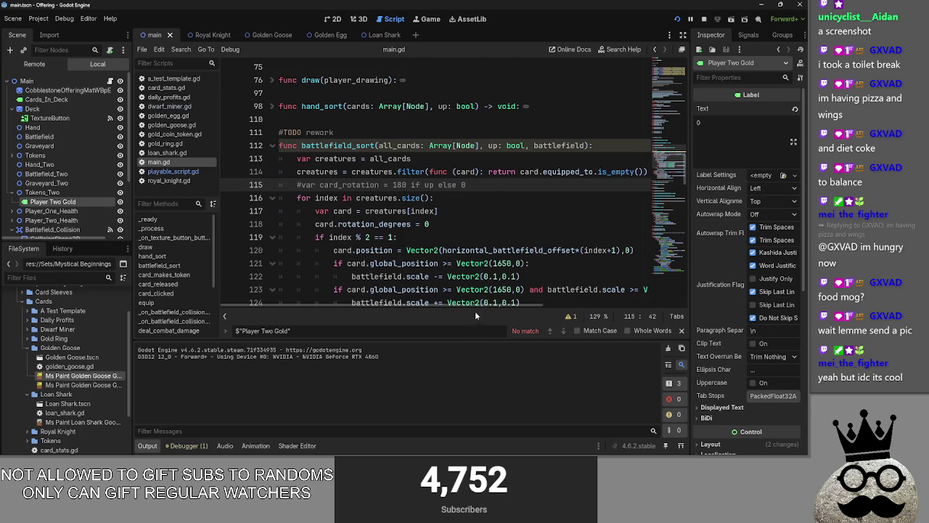
Step: Scroll main.gd to battlefield_sort and put the caret on the loop over creatures
{"action": "scroll", "coordinate": [474, 291], "scroll_direction": "down", "scroll_amount": 2}
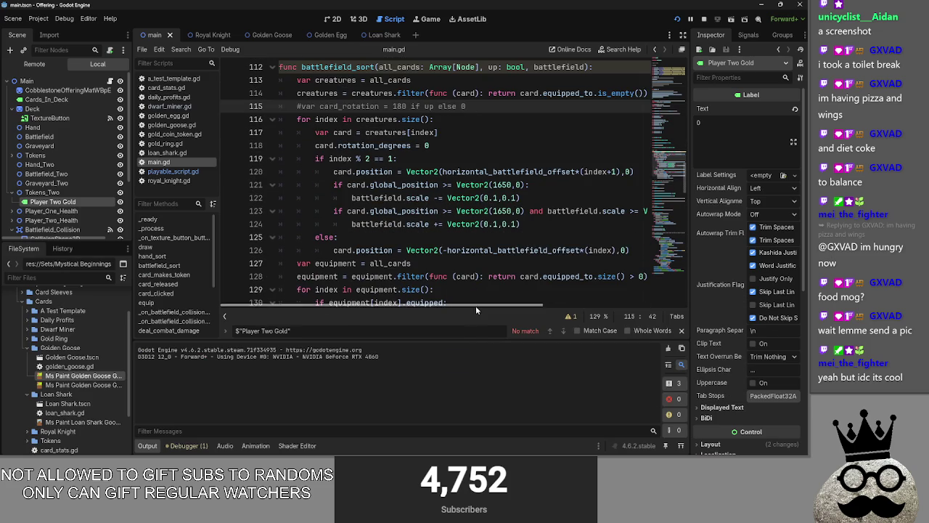
{"action": "scroll", "coordinate": [508, 277], "scroll_direction": "up", "scroll_amount": 1}
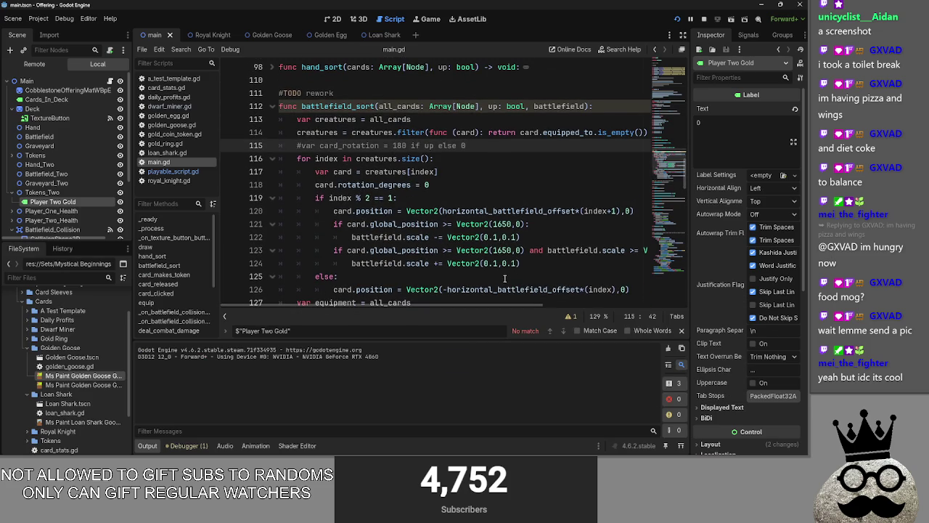
{"action": "scroll", "coordinate": [501, 277], "scroll_direction": "down", "scroll_amount": 3}
{"action": "scroll", "coordinate": [497, 268], "scroll_direction": "up", "scroll_amount": 3}
{"action": "scroll", "coordinate": [494, 263], "scroll_direction": "up", "scroll_amount": 1}
{"action": "left_click", "coordinate": [480, 199]}
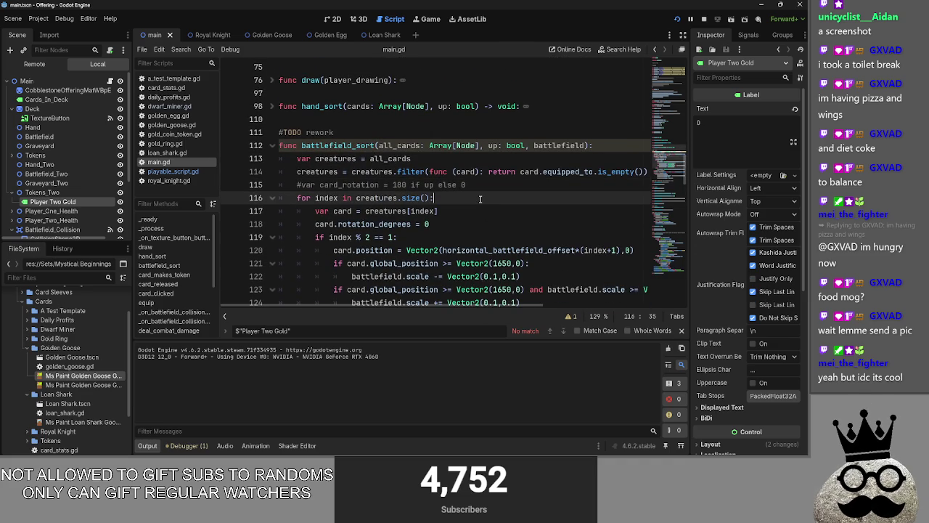
Step: Switch to Discord to view the shared photo of a meal
{"action": "mouse_move", "coordinate": [468, 264]}
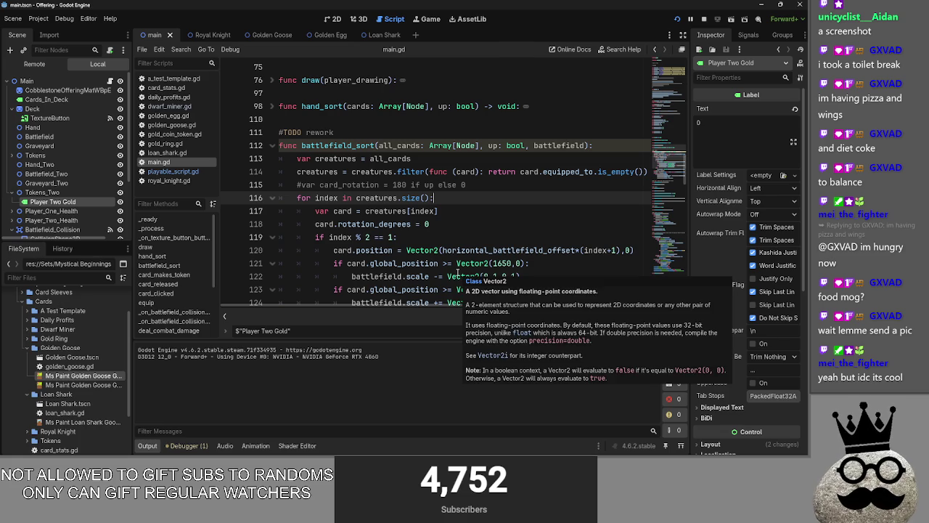
{"action": "key", "text": "alt+Tab"}
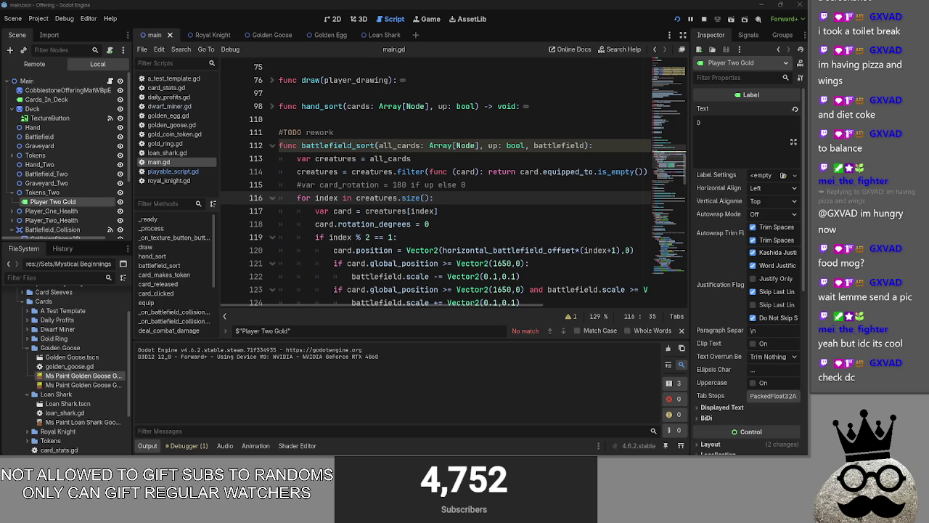
{"action": "key", "text": "alt+Tab"}
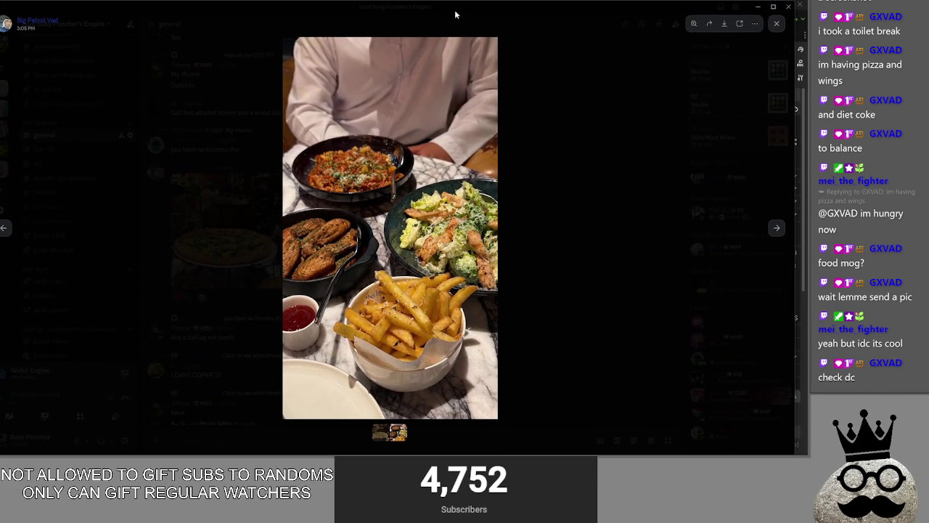
{"action": "left_click", "coordinate": [518, 231]}
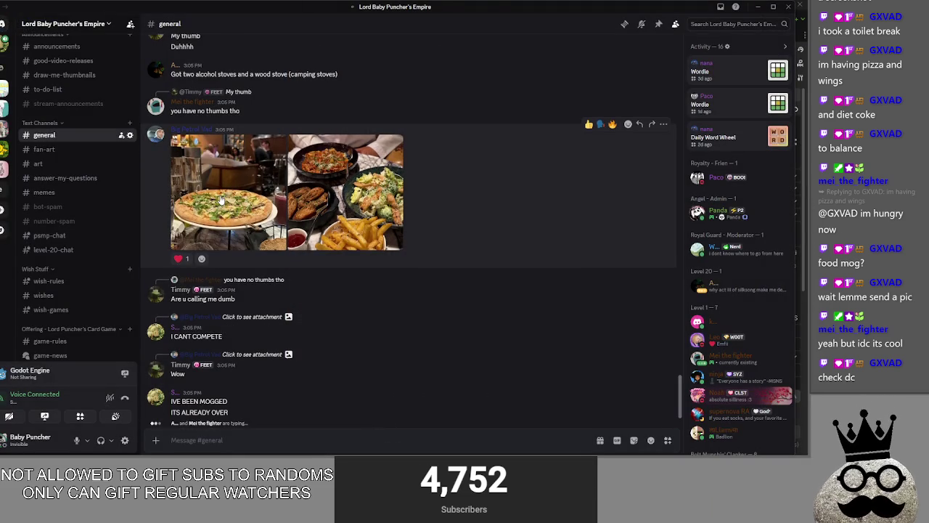
{"action": "left_click", "coordinate": [222, 215]}
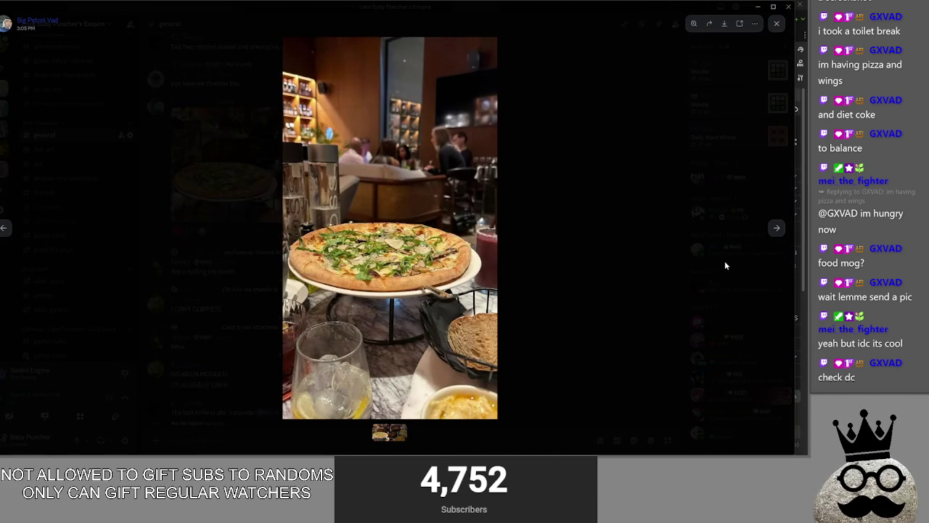
{"action": "left_click", "coordinate": [724, 262]}
{"action": "left_click", "coordinate": [757, 6]}
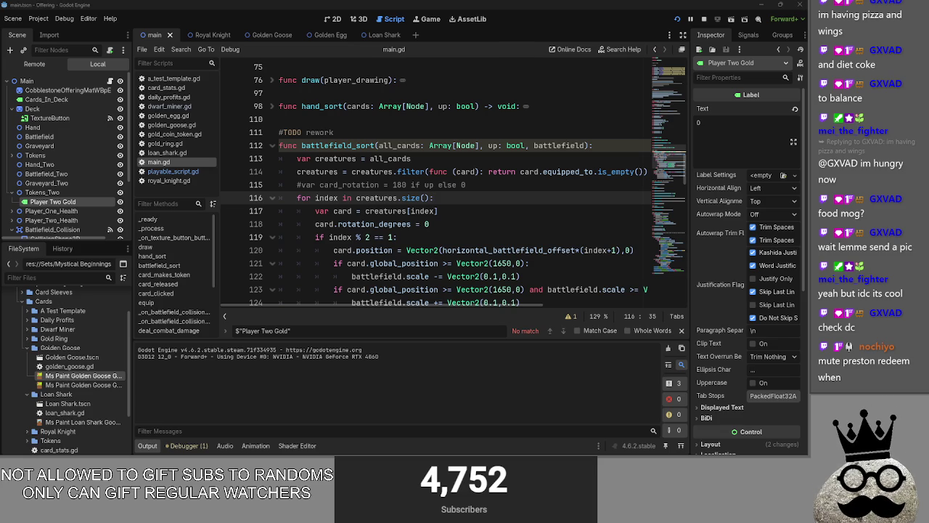
Step: Select lines 115 to 118 of battlefield_sort's creature loop, starting with var card = creatures[index]
{"action": "left_click", "coordinate": [457, 210]}
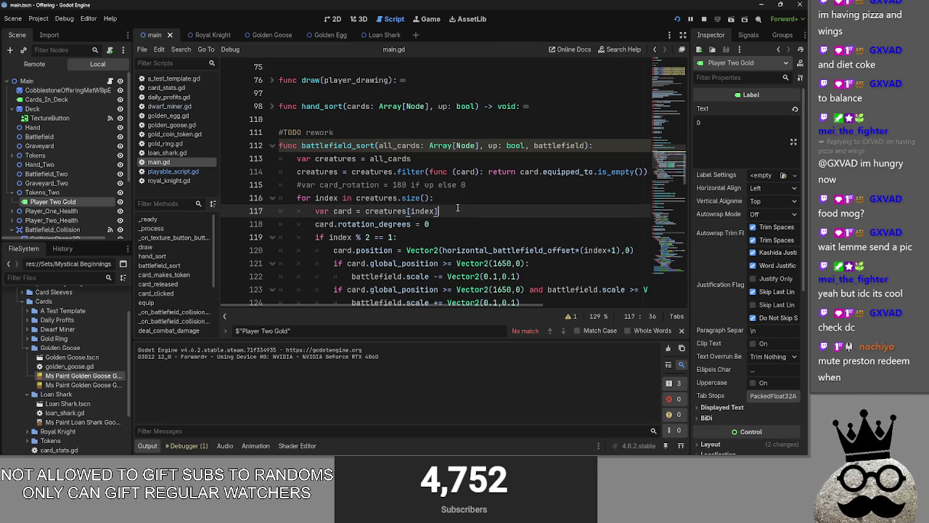
{"action": "key", "text": "shift+Home"}
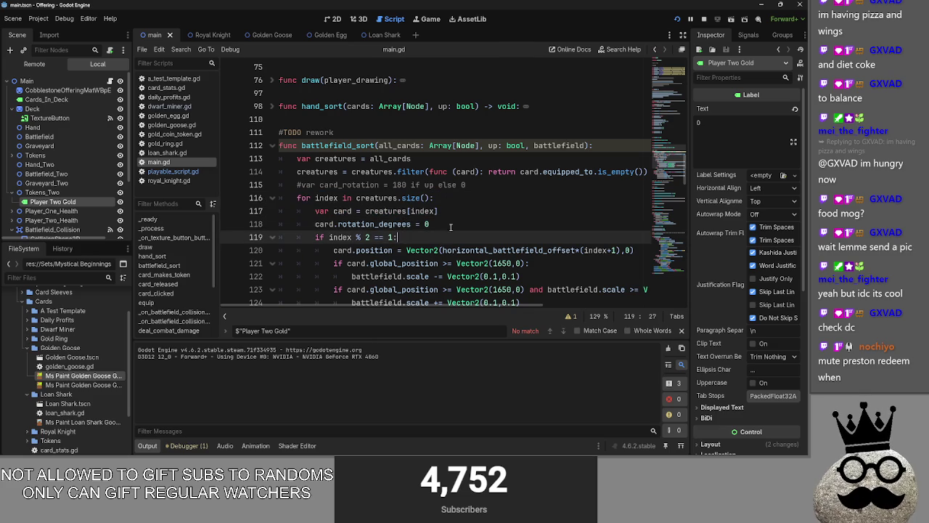
{"action": "left_click_drag", "start_coordinate": [436, 223], "coordinate": [265, 187]}
{"action": "left_click", "coordinate": [484, 223]}
{"action": "scroll", "coordinate": [484, 224], "scroll_direction": "down", "scroll_amount": 2}
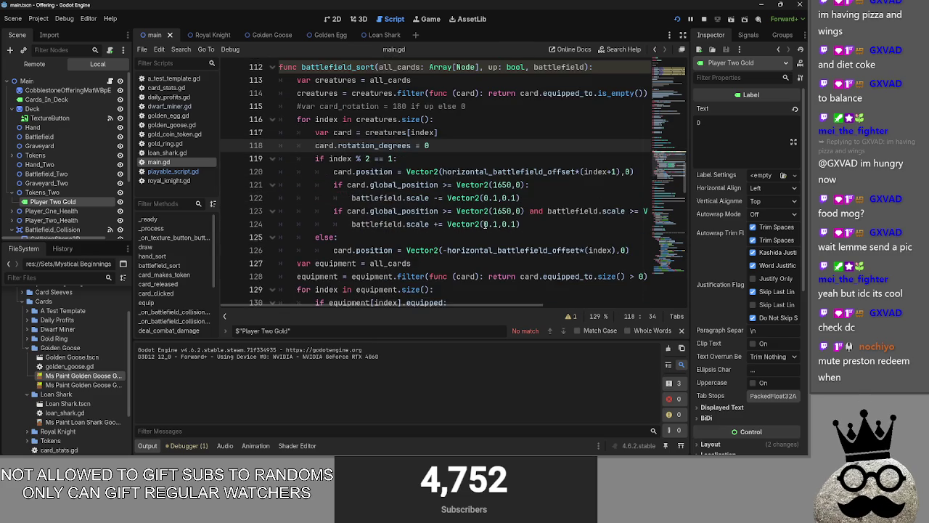
{"action": "scroll", "coordinate": [485, 223], "scroll_direction": "down", "scroll_amount": 2}
Step: Step the caret through lines 117 and 119 down to the else branch on line 125
{"action": "key", "text": "alt+Tab"}
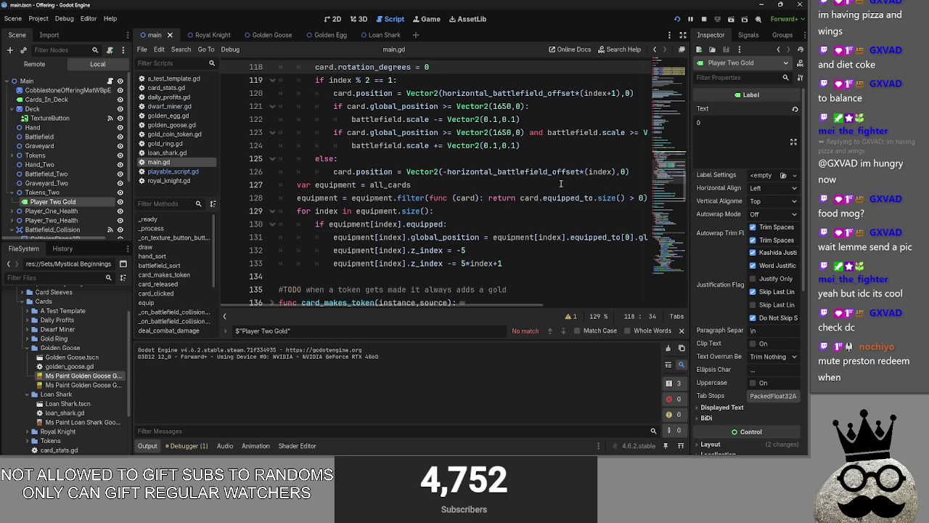
{"action": "scroll", "coordinate": [495, 210], "scroll_direction": "up", "scroll_amount": 3}
{"action": "left_click", "coordinate": [492, 172]}
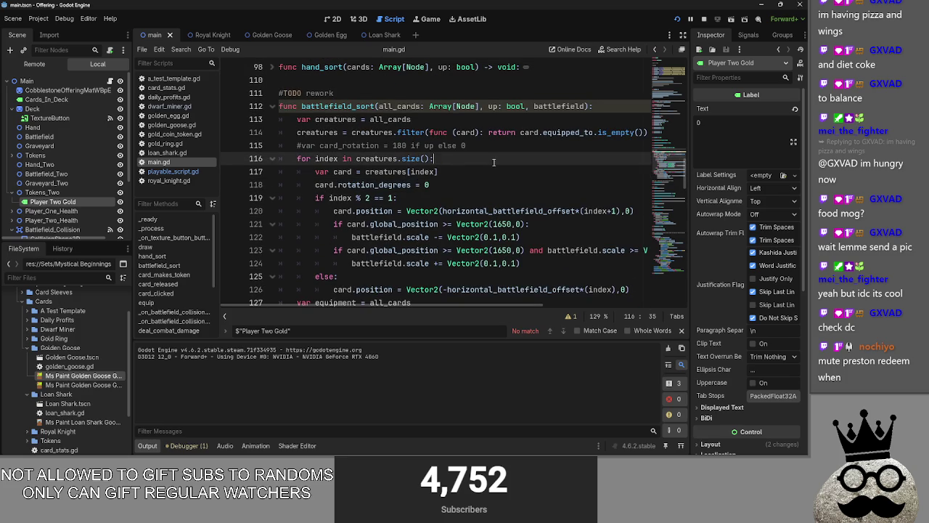
{"action": "left_click", "coordinate": [466, 200]}
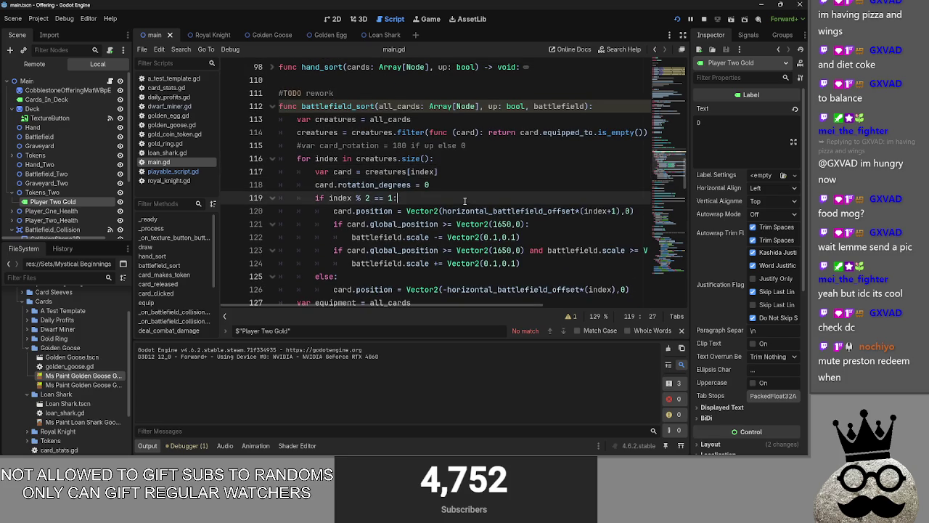
{"action": "scroll", "coordinate": [498, 266], "scroll_direction": "down", "scroll_amount": 3}
{"action": "scroll", "coordinate": [508, 263], "scroll_direction": "up", "scroll_amount": 2}
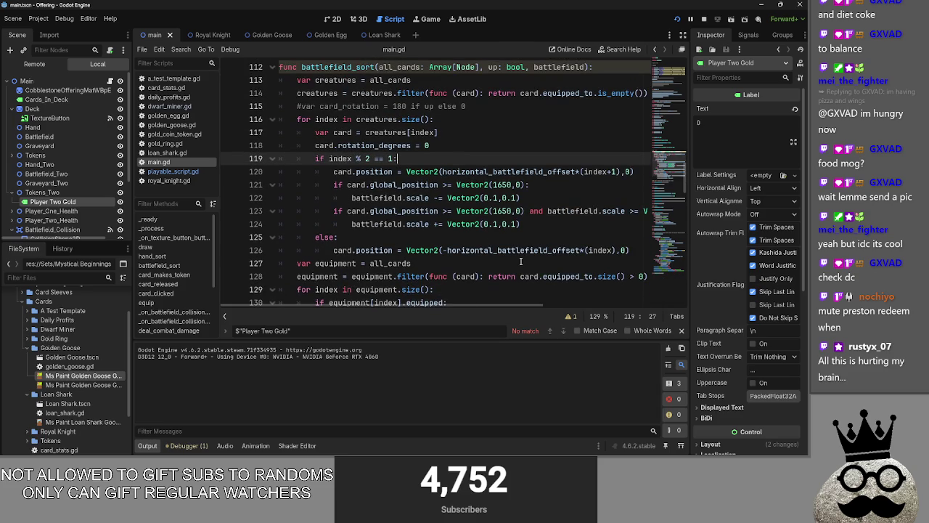
{"action": "left_click", "coordinate": [504, 236]}
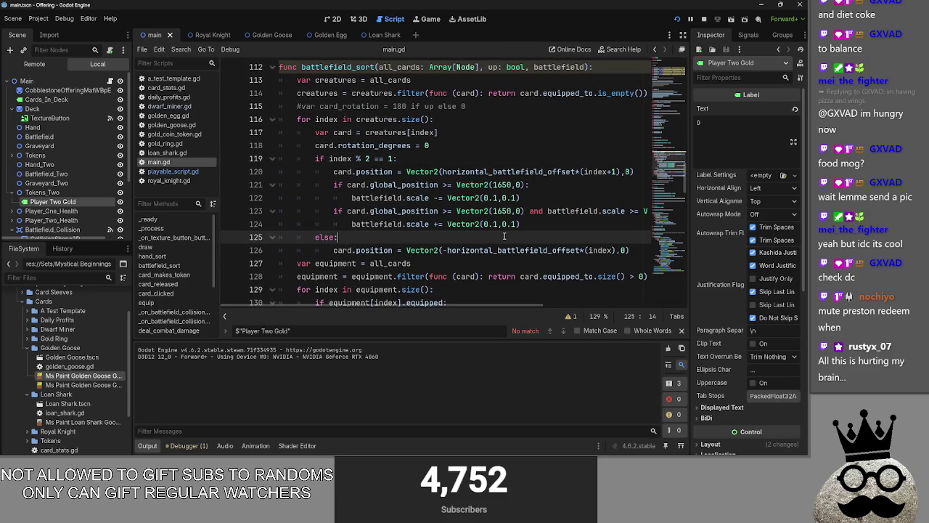
Step: Briefly switch windows, then dismiss the window list and stay in the Godot editor
{"action": "key", "text": "alt+Tab"}
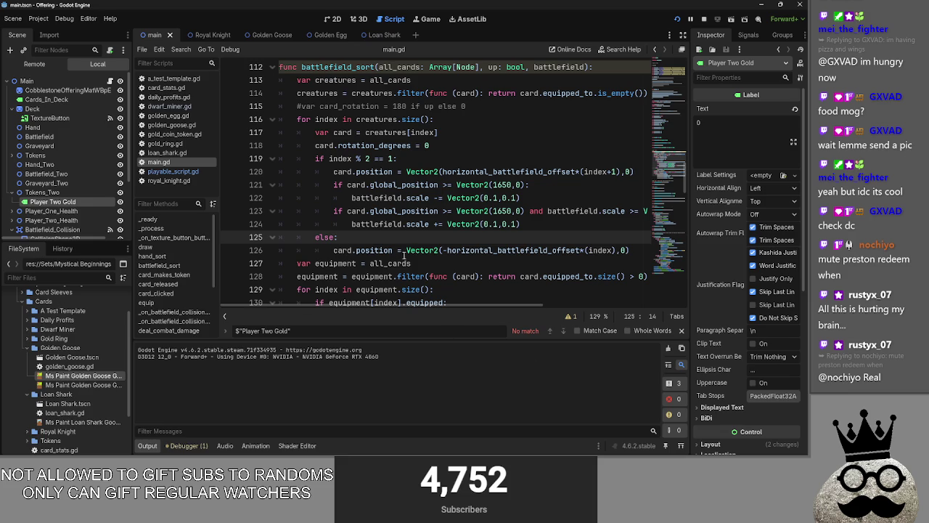
{"action": "scroll", "coordinate": [501, 258], "scroll_direction": "up", "scroll_amount": 1}
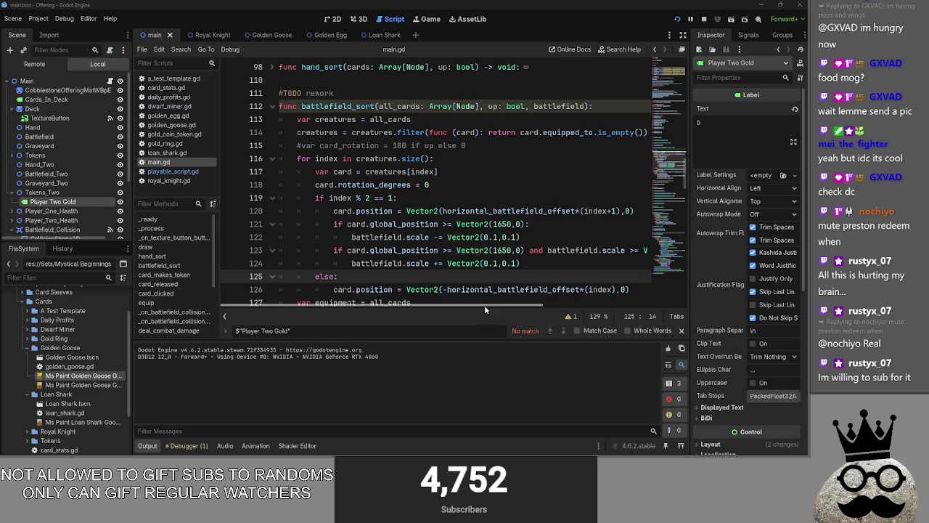
{"action": "key", "text": "alt+Tab"}
{"action": "key", "text": "Escape"}
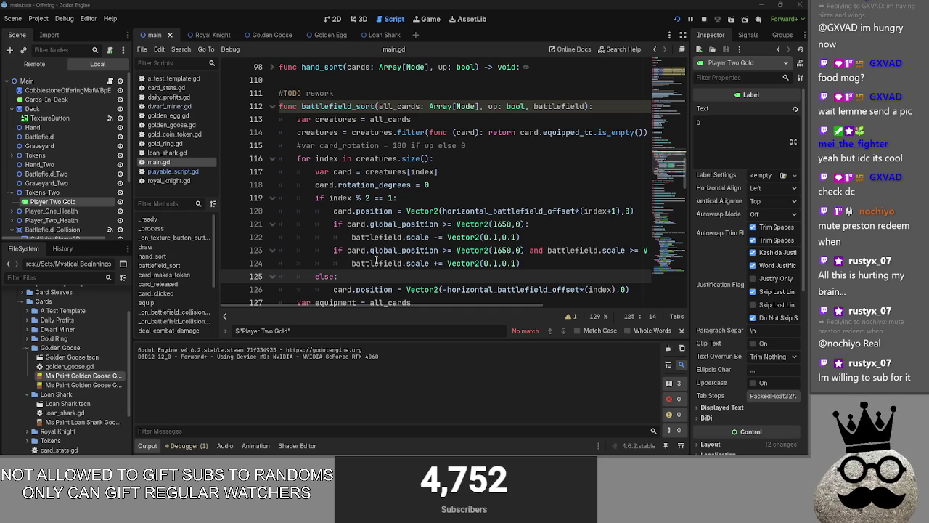
Step: Read the creature loop in battlefield_sort from line 116 down to line 133
{"action": "left_click", "coordinate": [464, 169]}
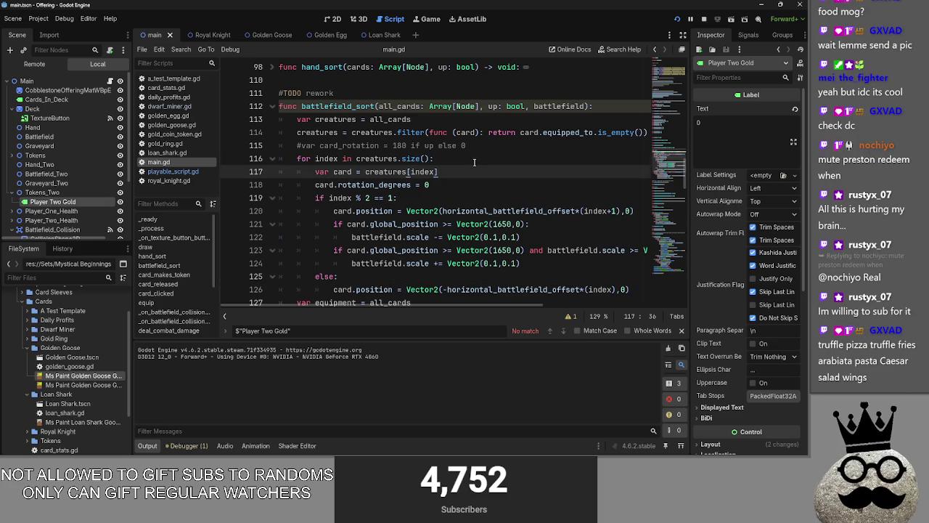
{"action": "left_click", "coordinate": [473, 155]}
{"action": "scroll", "coordinate": [478, 172], "scroll_direction": "down", "scroll_amount": 4}
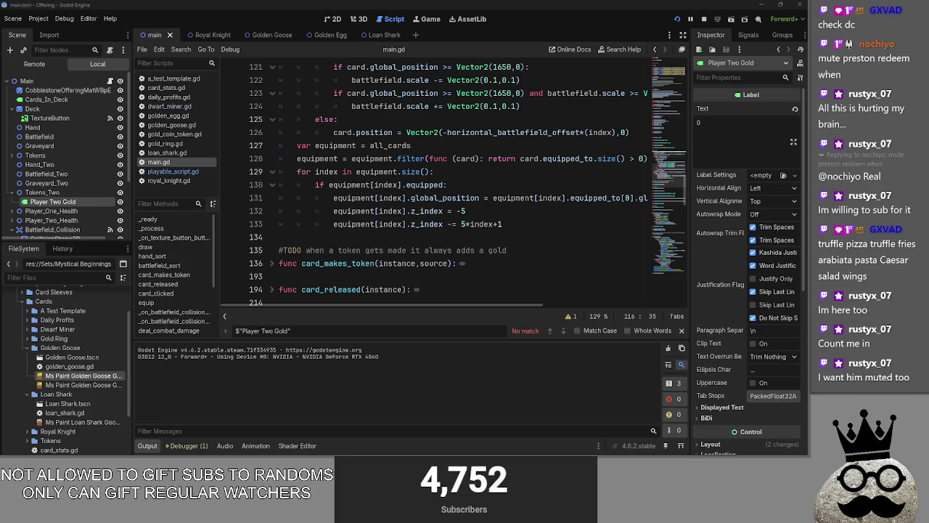
{"action": "left_click", "coordinate": [539, 228]}
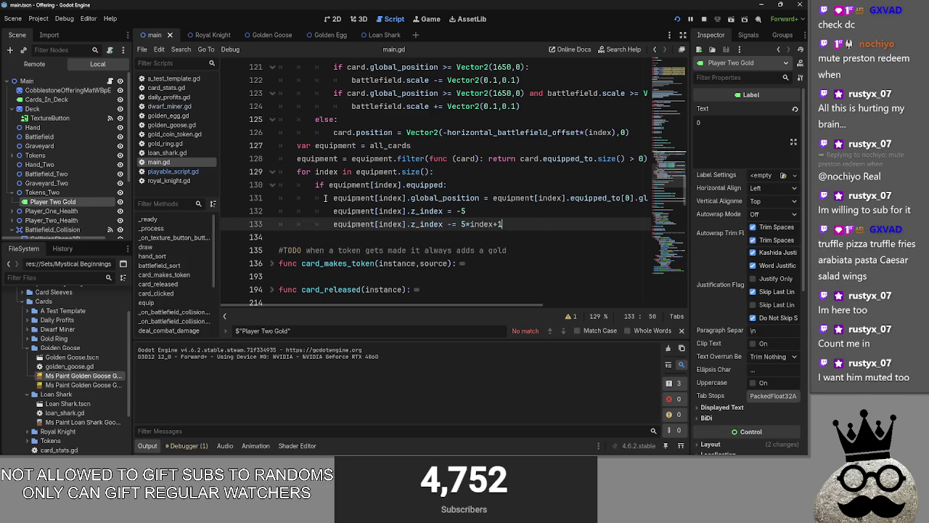
{"action": "scroll", "coordinate": [377, 218], "scroll_direction": "up", "scroll_amount": 2}
{"action": "scroll", "coordinate": [436, 248], "scroll_direction": "down", "scroll_amount": 1}
Step: Check the equipped test at line 130 and the z_index lines, then bring up the window switcher
{"action": "left_click", "coordinate": [476, 223]}
{"action": "key", "text": "Down"}
{"action": "key", "text": "End"}
{"action": "key", "text": "Down"}
{"action": "scroll", "coordinate": [500, 248], "scroll_direction": "down", "scroll_amount": 4}
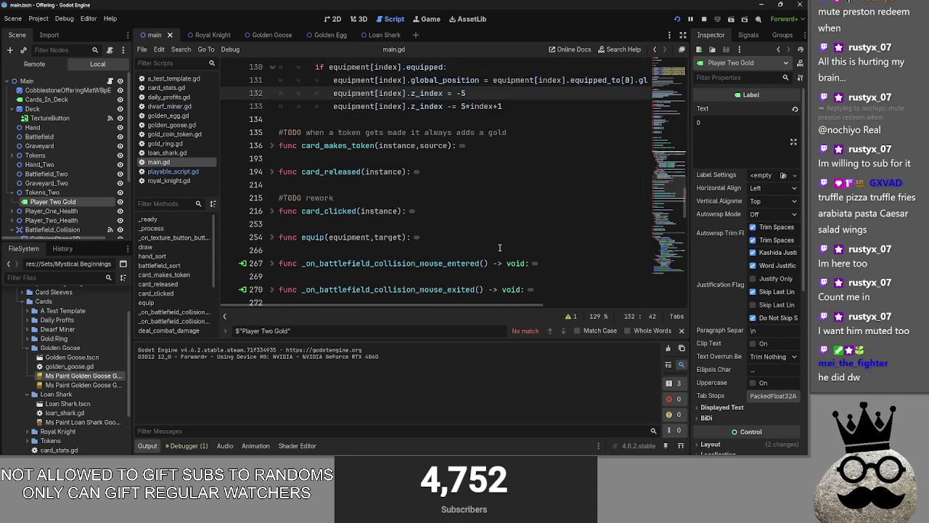
{"action": "scroll", "coordinate": [499, 247], "scroll_direction": "up", "scroll_amount": 3}
{"action": "scroll", "coordinate": [480, 272], "scroll_direction": "up", "scroll_amount": 2}
{"action": "key", "text": "alt+Tab"}
{"action": "key", "text": "alt+Tab"}
{"action": "key", "text": "alt+Tab"}
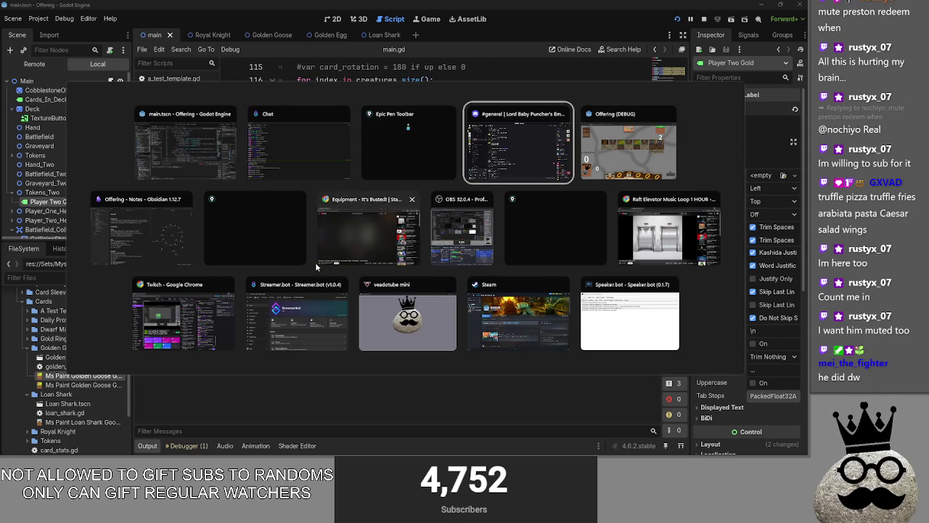
Step: Close the YouTube MTG Arena equipment deck video and the blank window, returning to Godot's main.gd
{"action": "left_click", "coordinate": [399, 227]}
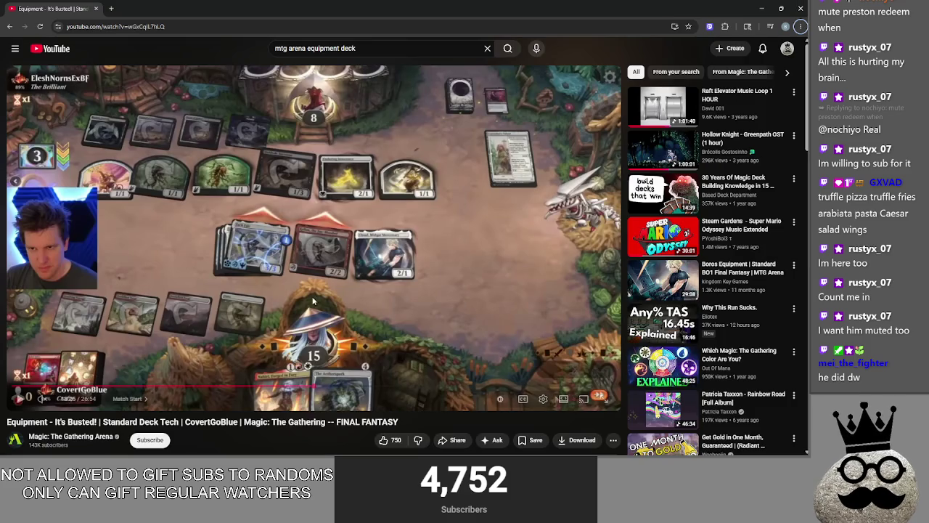
{"action": "left_click", "coordinate": [96, 9]}
{"action": "key", "text": "alt+Tab"}
{"action": "key", "text": "alt+Tab"}
{"action": "key", "text": "alt+Tab"}
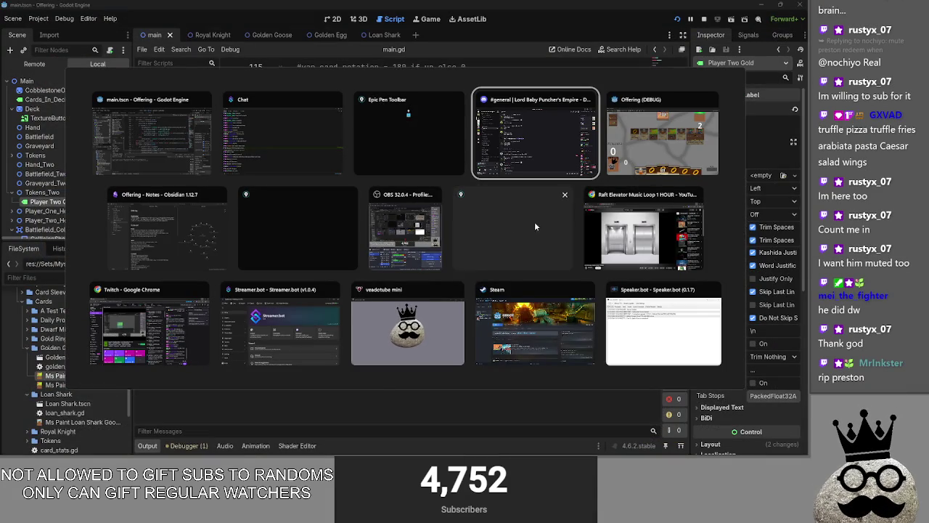
{"action": "left_click", "coordinate": [349, 194]}
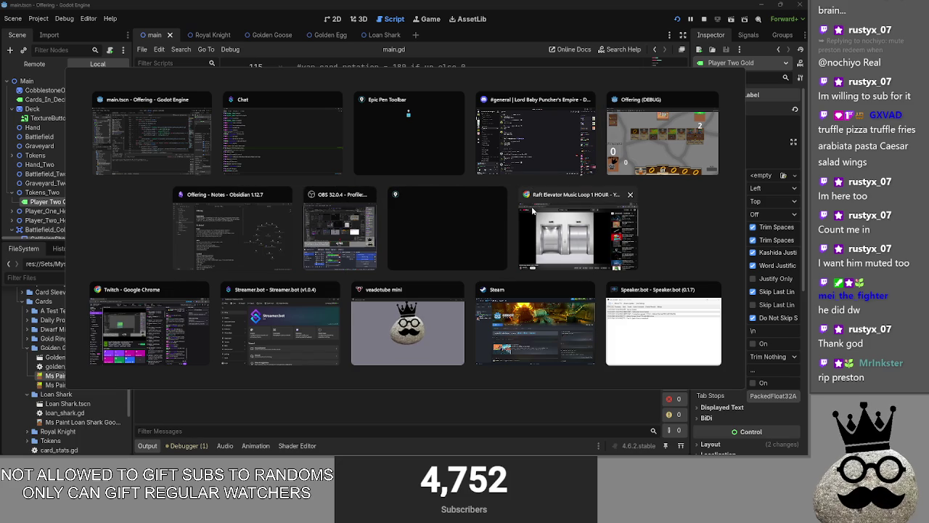
{"action": "left_click", "coordinate": [401, 137]}
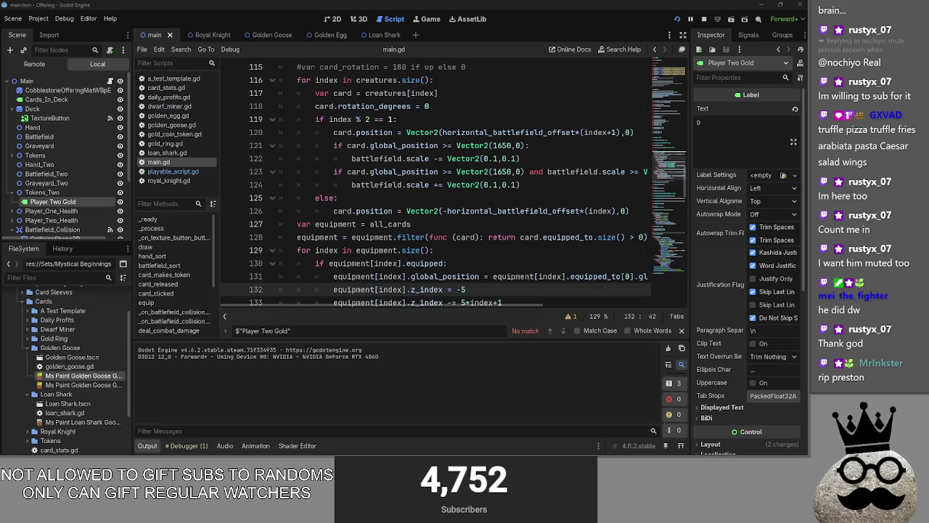
Step: Dismiss the window switcher and place the caret at the end of line 130 in main.gd
{"action": "key", "text": "alt+Tab"}
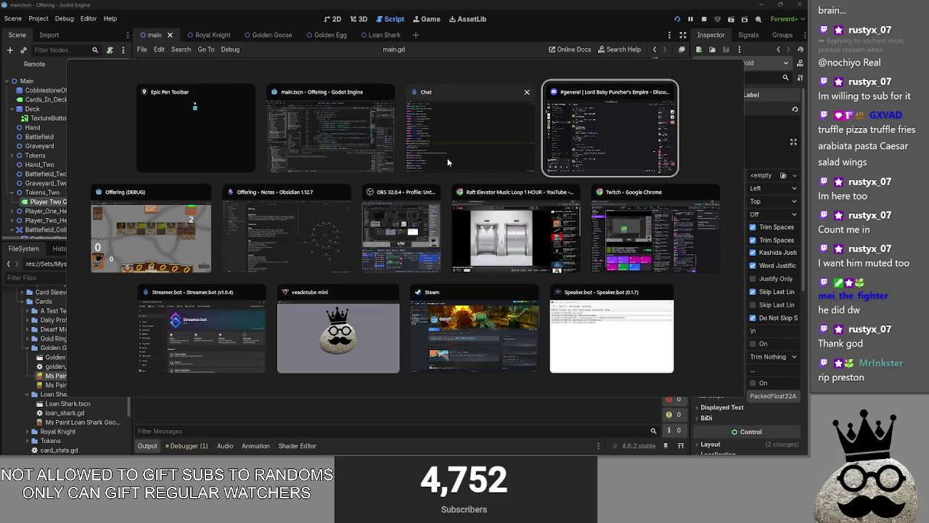
{"action": "left_click", "coordinate": [465, 178]}
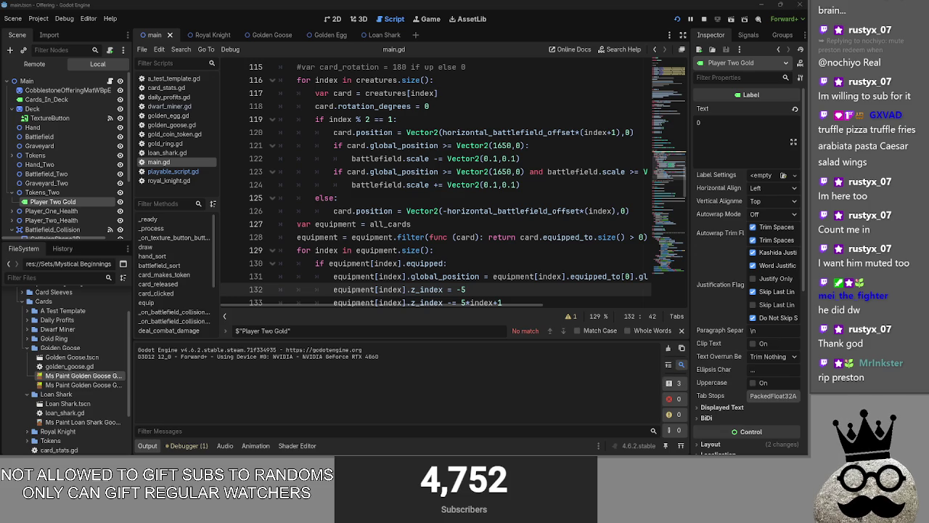
{"action": "key", "text": "alt+Tab"}
{"action": "key", "text": "alt+Tab"}
{"action": "key", "text": "Escape"}
{"action": "left_click", "coordinate": [476, 265]}
{"action": "scroll", "coordinate": [476, 302], "scroll_direction": "down", "scroll_amount": 1}
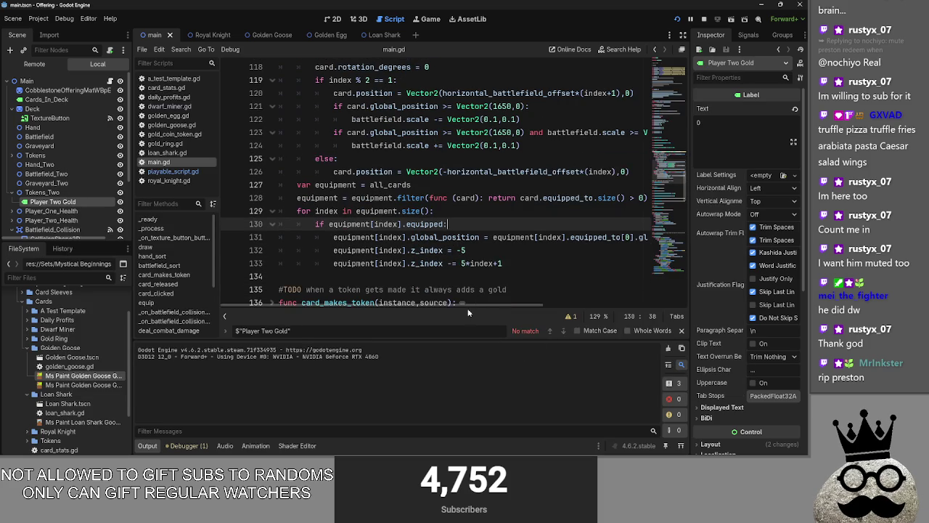
{"action": "mouse_move", "coordinate": [471, 306]}
{"action": "left_mouse_down"}
{"action": "mouse_move", "coordinate": [633, 318]}
{"action": "mouse_move", "coordinate": [493, 317]}
{"action": "left_mouse_up"}
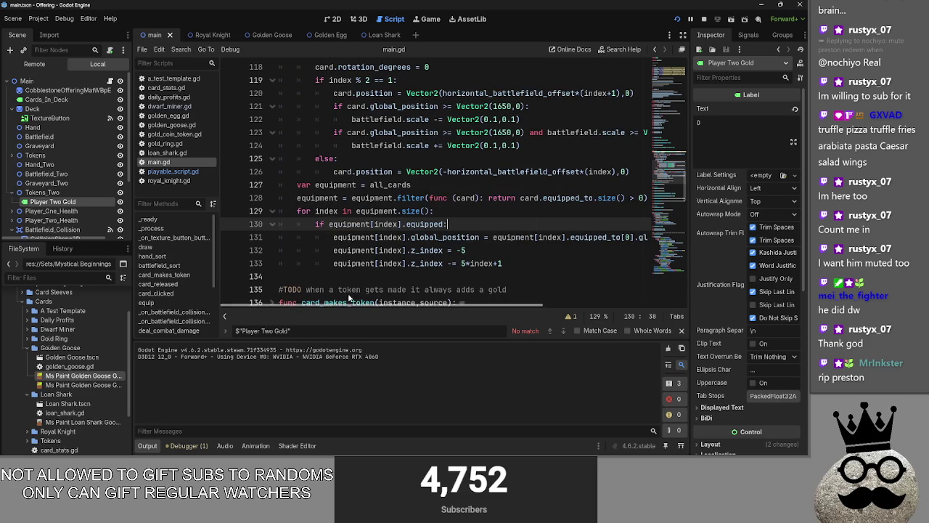
Step: Stop the test game, review the first Offering bug about bot gold, then rerun the game
{"action": "left_click", "coordinate": [703, 19]}
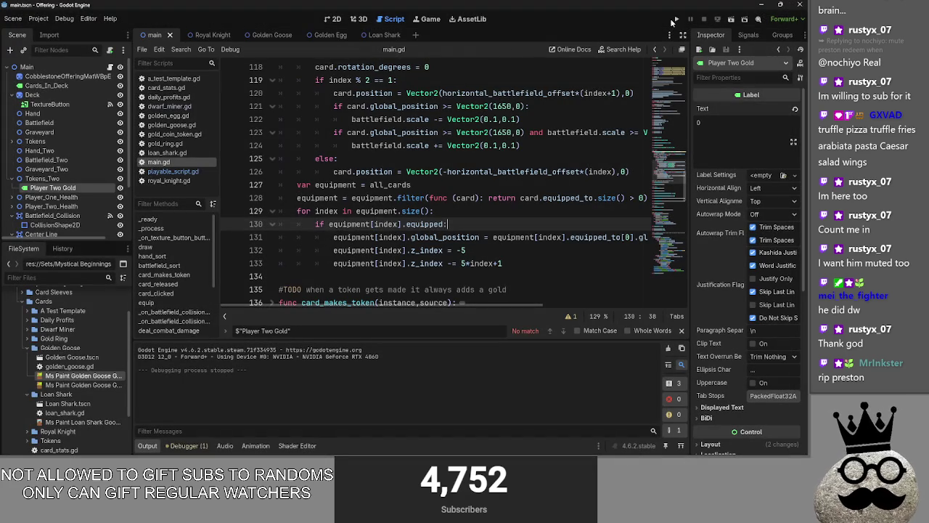
{"action": "key", "text": "alt+Tab"}
{"action": "left_click", "coordinate": [335, 248]}
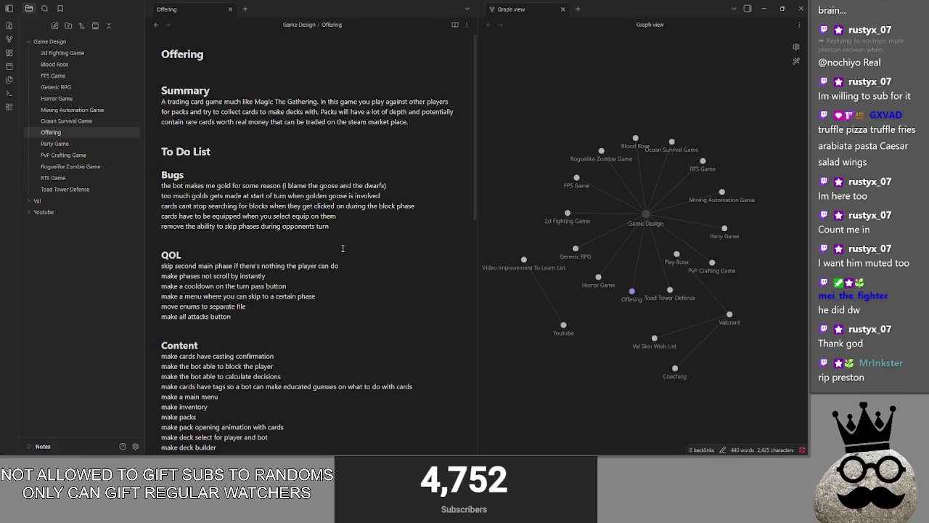
{"action": "left_click_drag", "start_coordinate": [162, 186], "coordinate": [390, 186]}
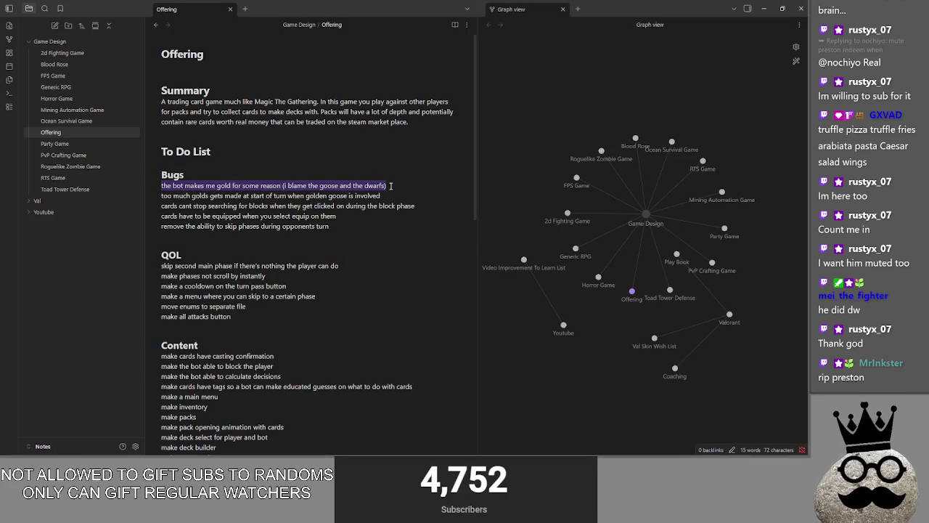
{"action": "left_click", "coordinate": [390, 185]}
{"action": "key", "text": "alt+Tab"}
{"action": "key", "text": "alt+Tab"}
{"action": "key", "text": "alt+Tab"}
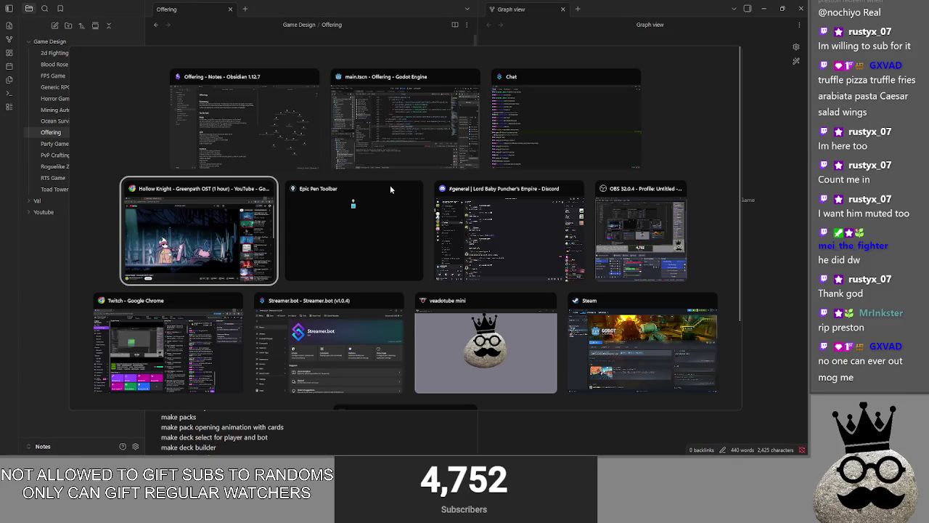
{"action": "left_click", "coordinate": [358, 142]}
{"action": "left_click", "coordinate": [677, 22]}
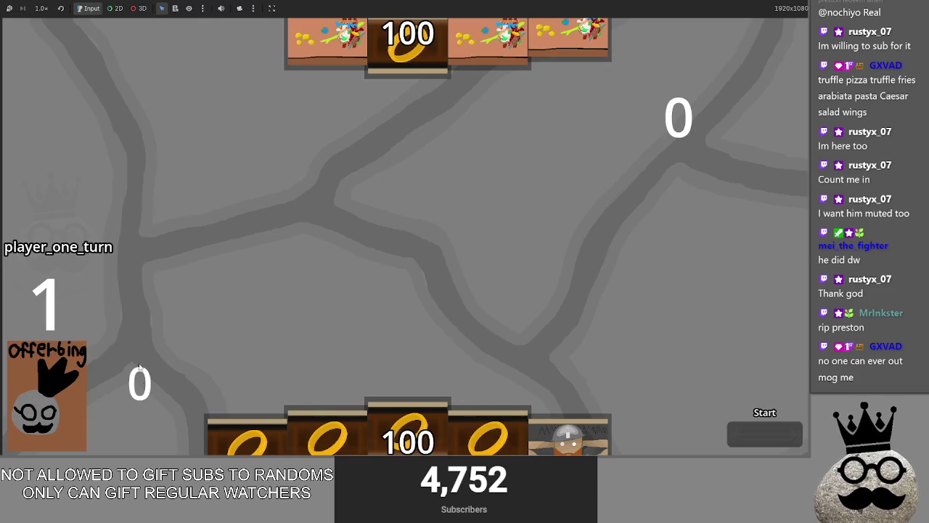
Step: Play turns through the draw, attack and main_two phases until ARMOR 1 creatures, dwarves and eggs fill player two's board
{"action": "left_click", "coordinate": [760, 443]}
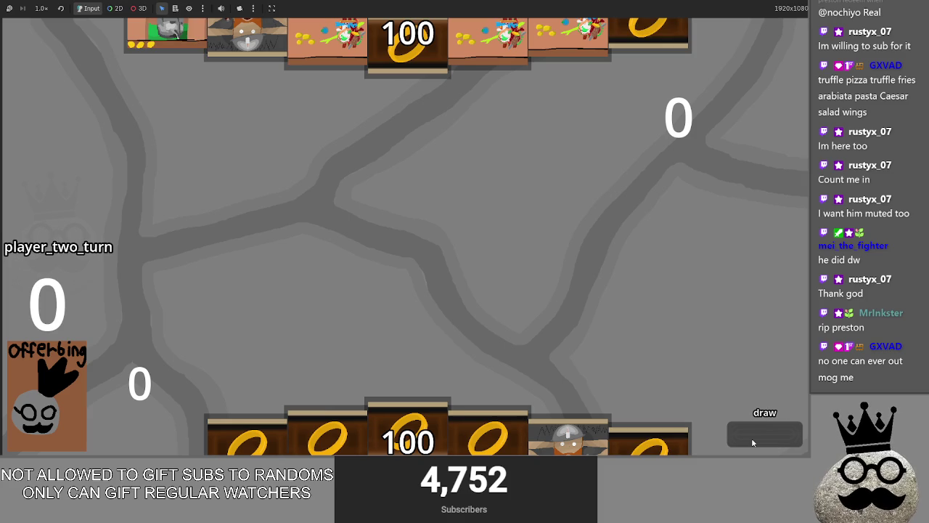
{"action": "left_click", "coordinate": [752, 442]}
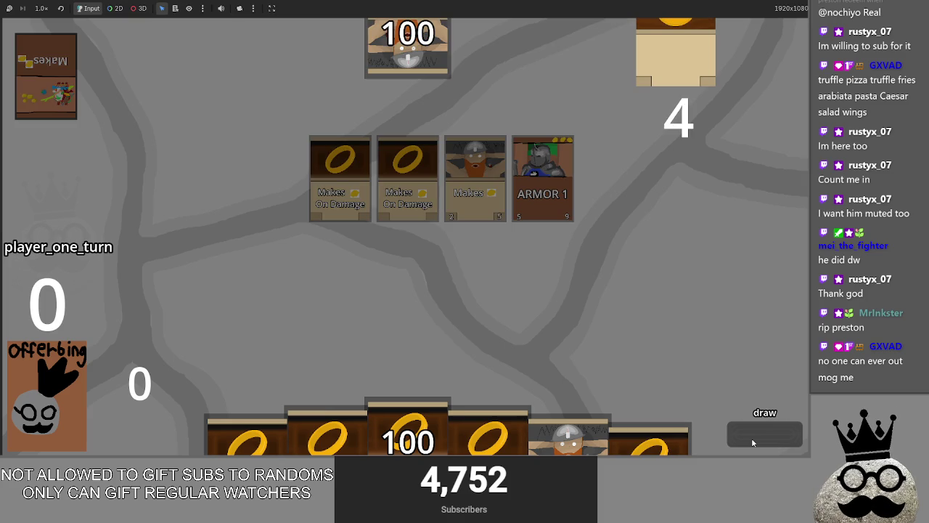
{"action": "left_click", "coordinate": [752, 442]}
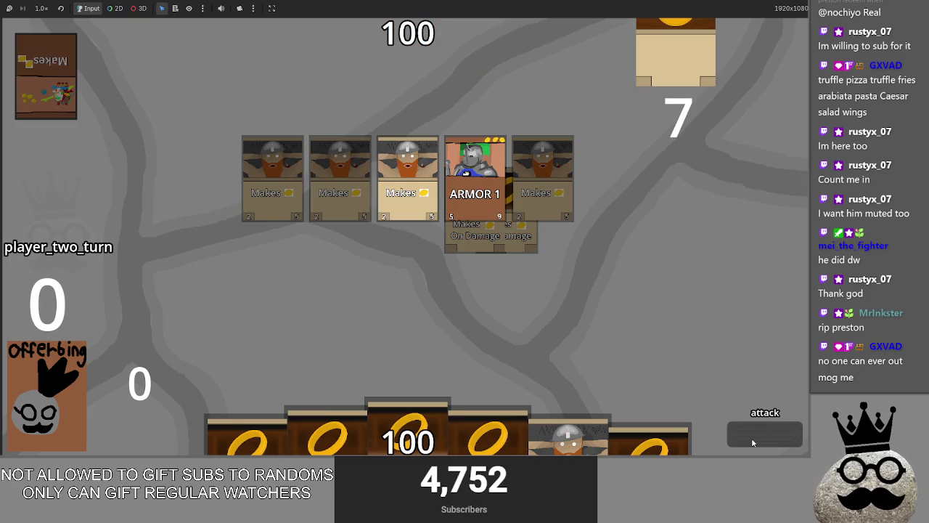
{"action": "left_click", "coordinate": [752, 442]}
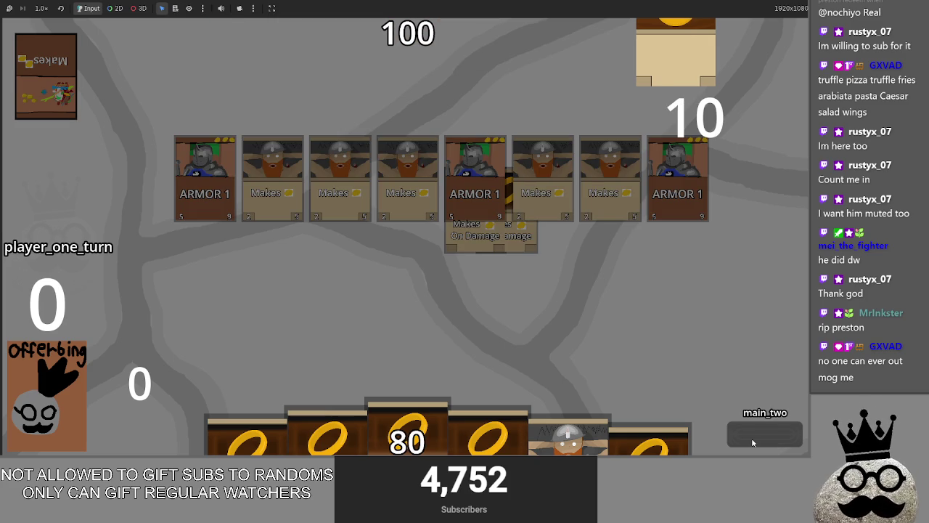
{"action": "left_click", "coordinate": [752, 442]}
{"action": "left_click", "coordinate": [752, 442]}
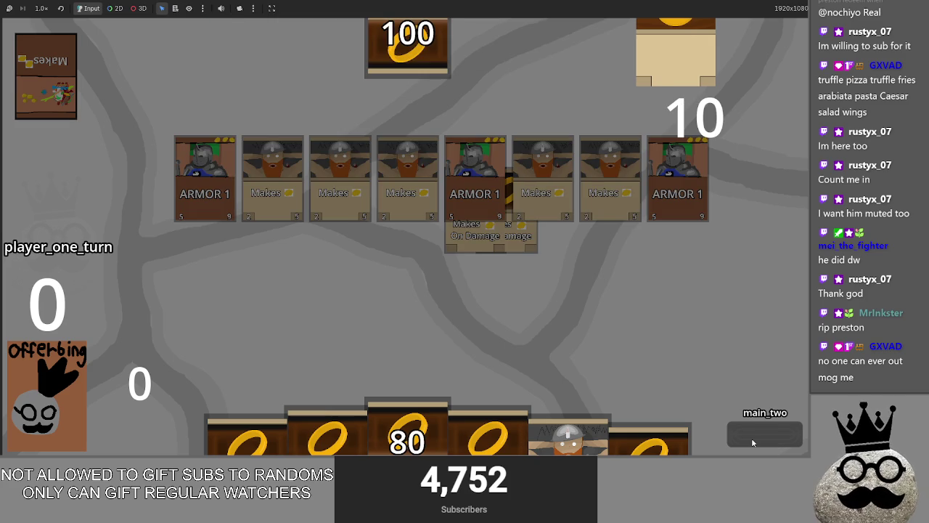
{"action": "left_click", "coordinate": [751, 442]}
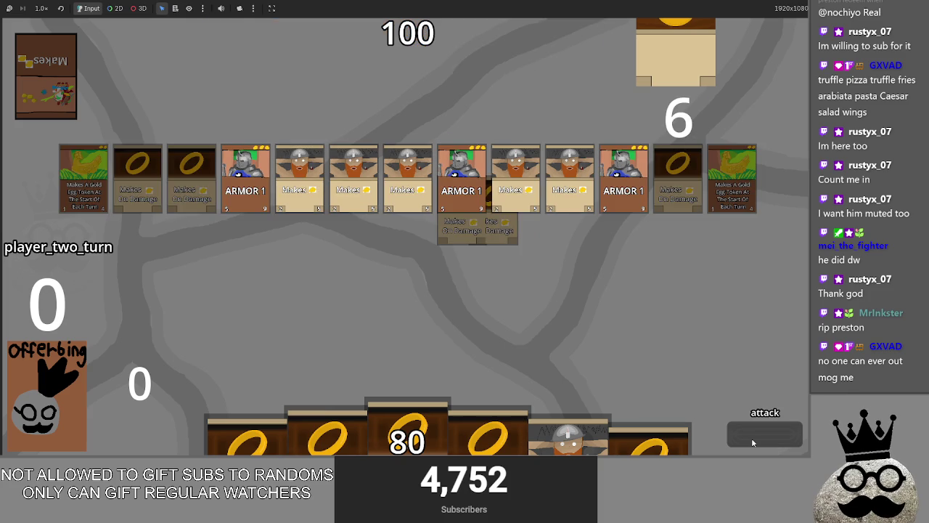
{"action": "left_click", "coordinate": [752, 442]}
{"action": "left_click", "coordinate": [752, 442]}
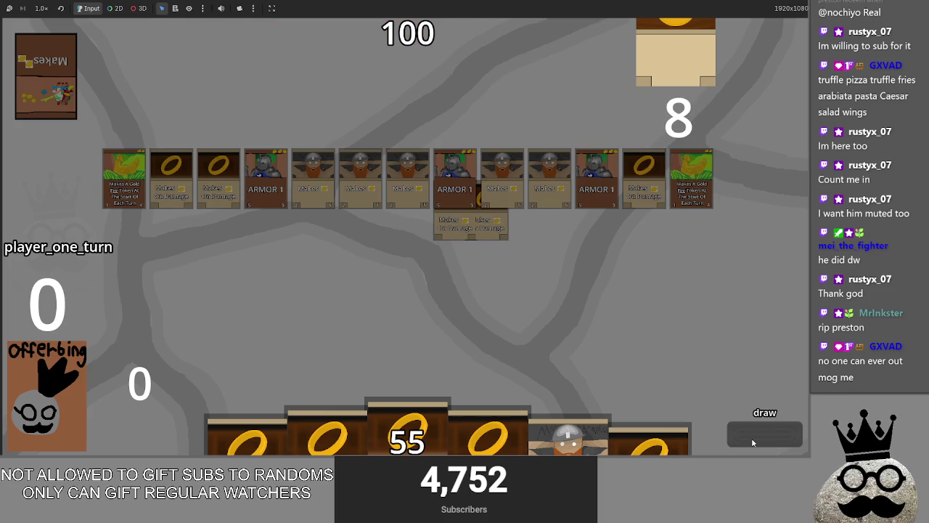
{"action": "left_click", "coordinate": [752, 442]}
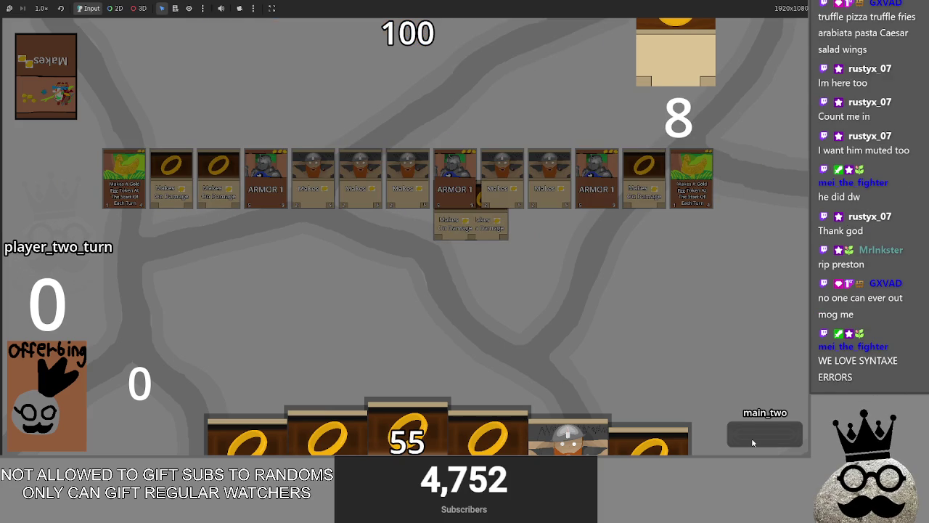
{"action": "left_click", "coordinate": [752, 442]}
{"action": "left_click", "coordinate": [752, 442]}
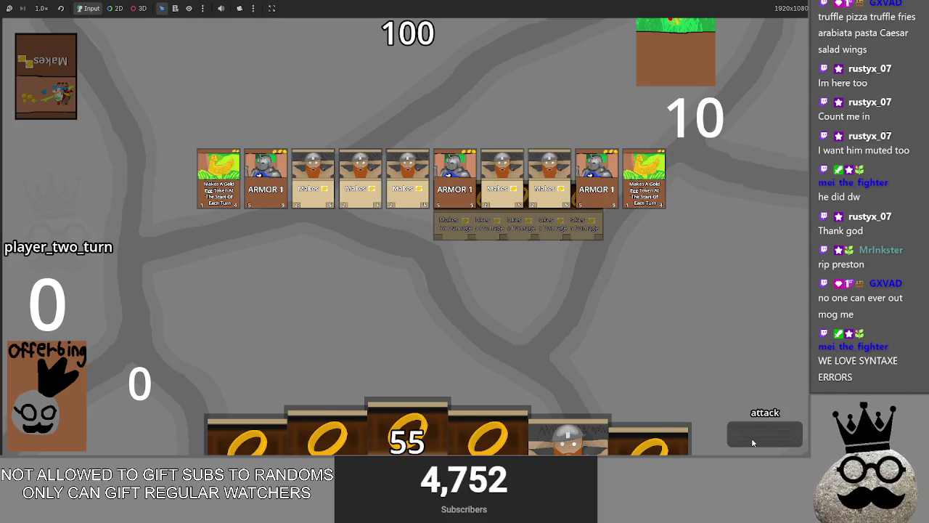
{"action": "left_click", "coordinate": [752, 442]}
{"action": "left_click", "coordinate": [752, 442]}
{"action": "left_click", "coordinate": [752, 442]}
{"action": "left_click", "coordinate": [751, 442]}
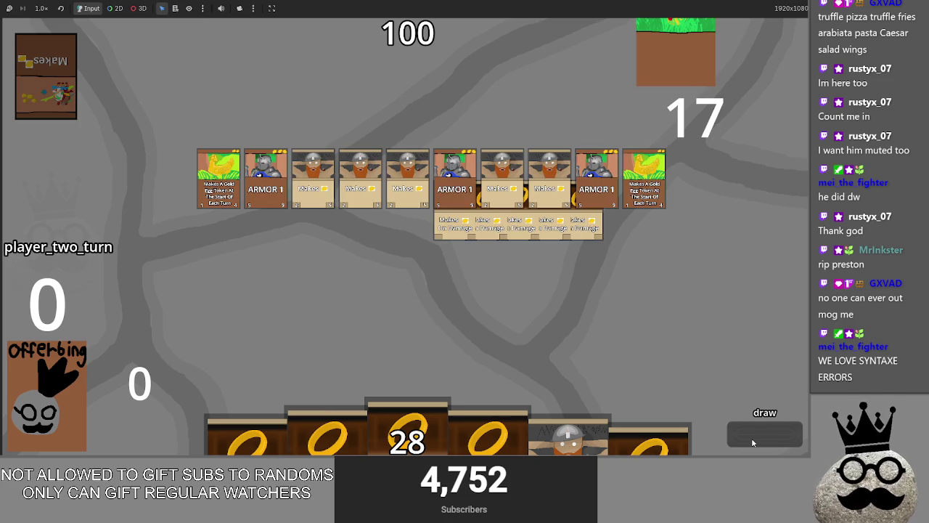
{"action": "left_click", "coordinate": [752, 442]}
{"action": "left_click", "coordinate": [752, 442]}
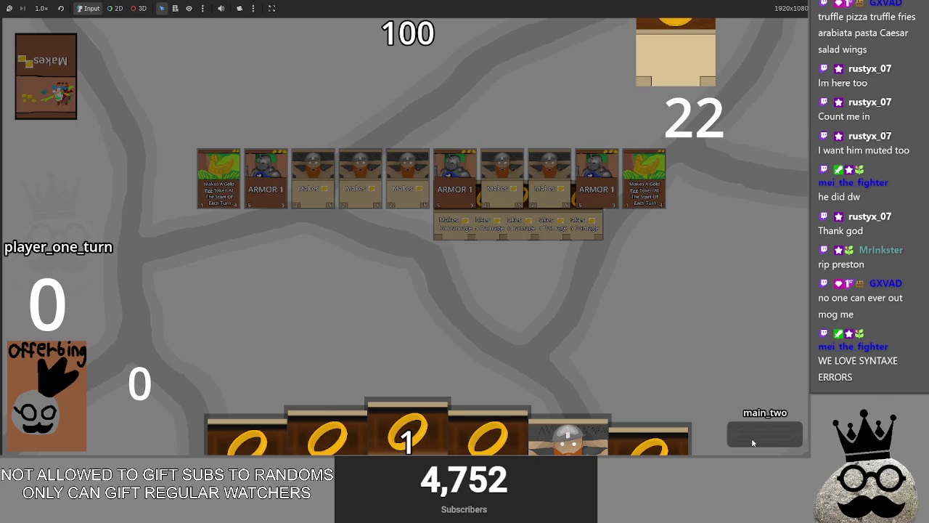